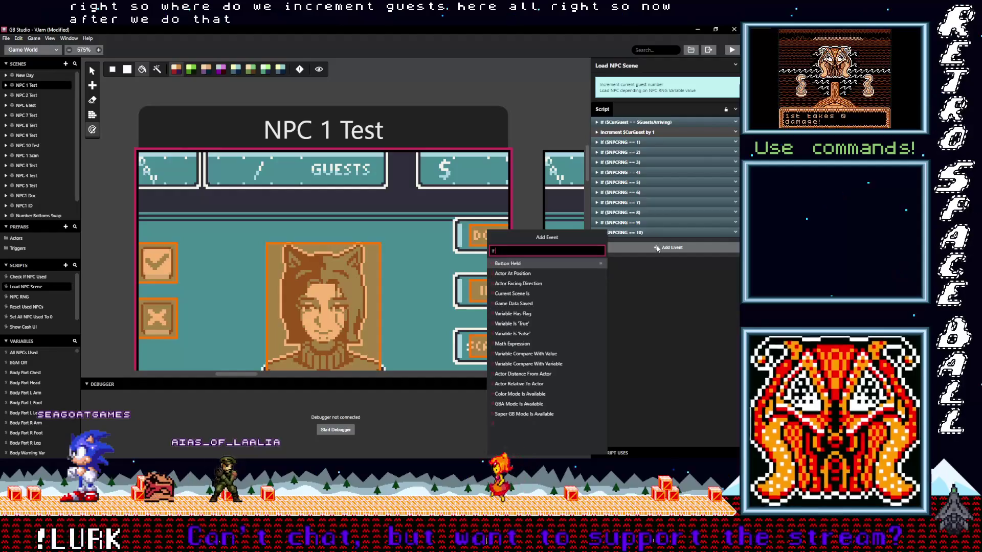
pyautogui.write(' cur')
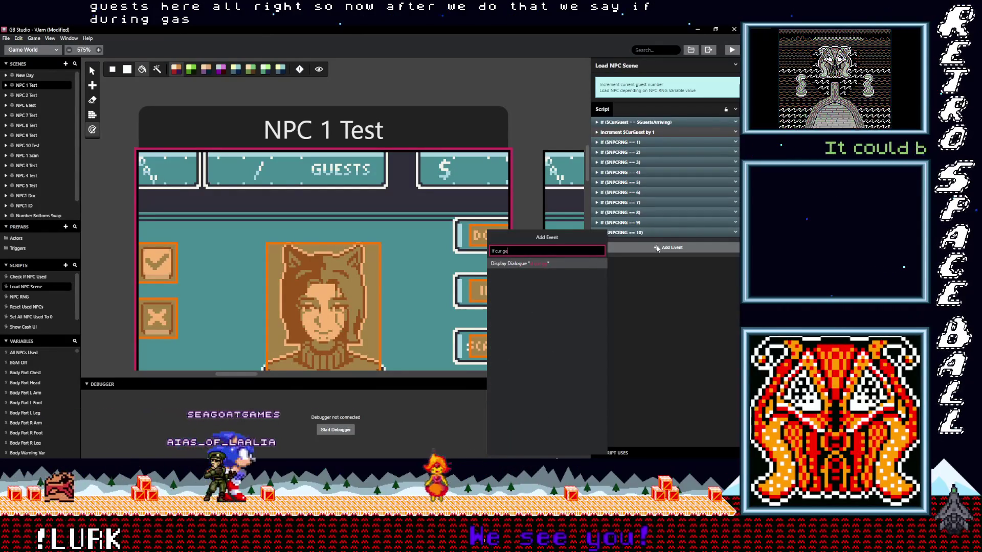
# Step: Add an If Variable Compare With Value event checking $Cur Guest against 10
pyautogui.press('BackSpace')
pyautogui.press('BackSpace')
pyautogui.press('BackSpace')
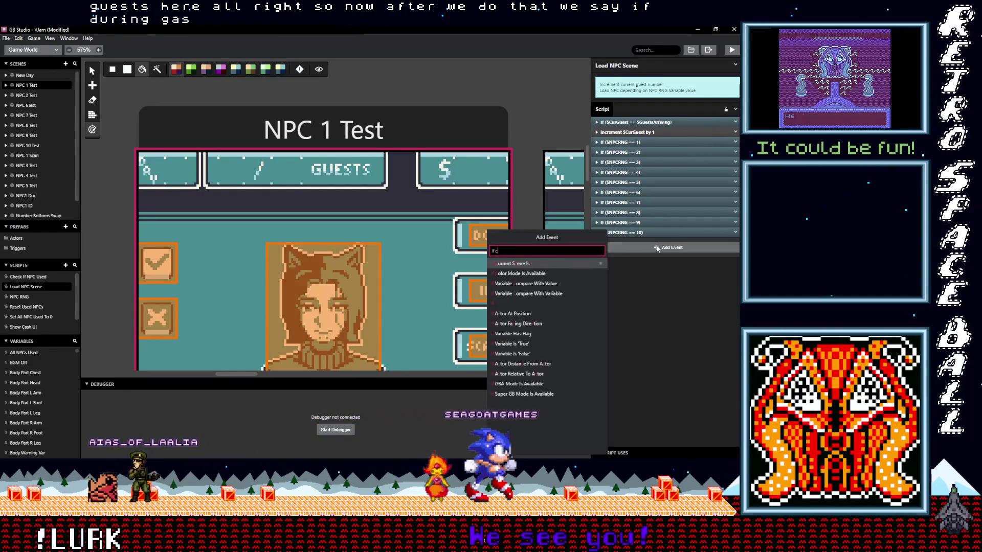
pyautogui.write('variable val')
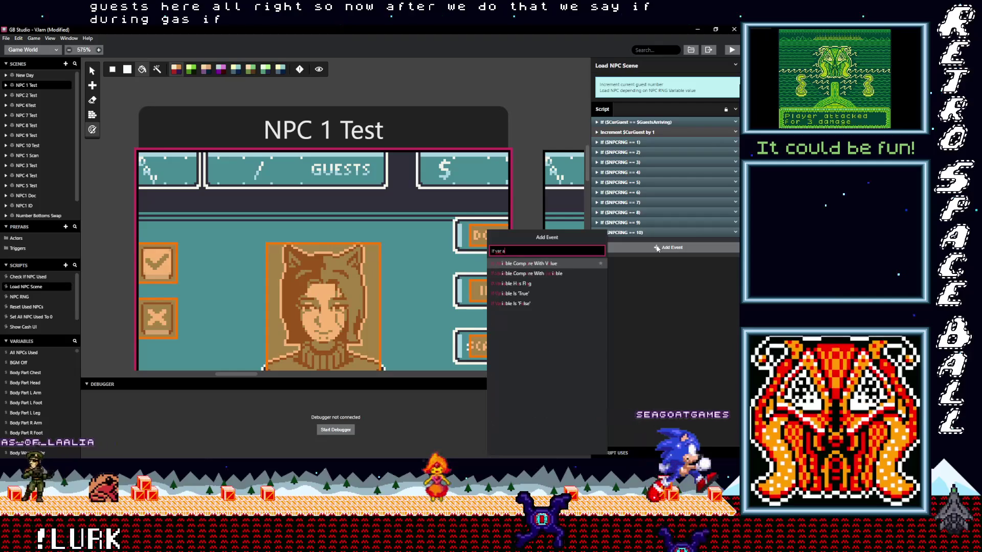
pyautogui.click(567, 265)
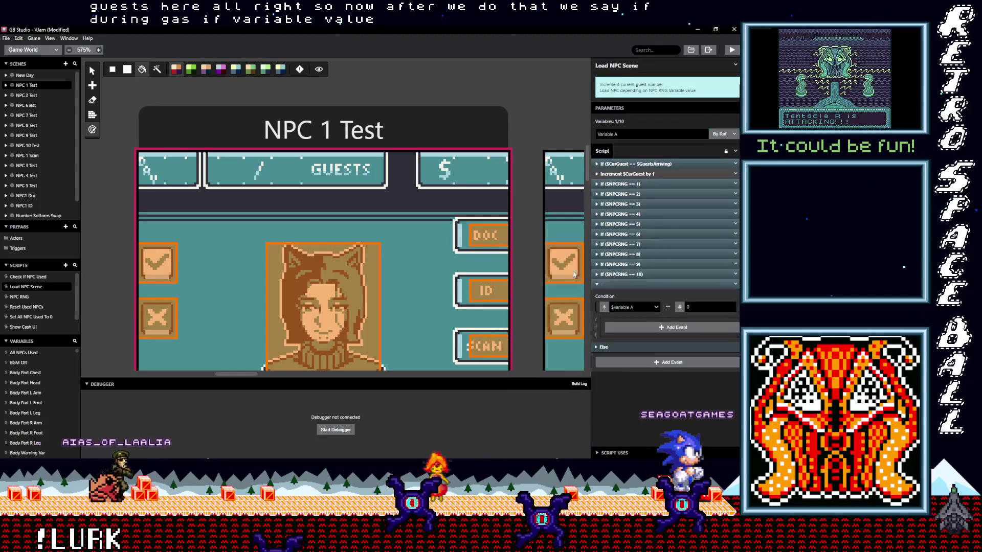
pyautogui.click(626, 308)
pyautogui.write('ca')
pyautogui.press('BackSpace')
pyautogui.press('BackSpace')
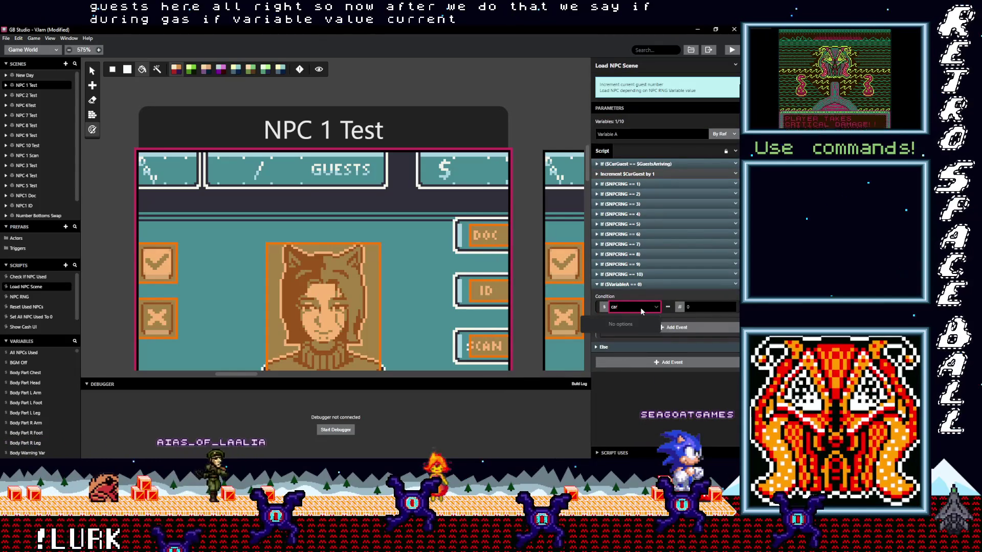
pyautogui.write('ur')
pyautogui.click(610, 346)
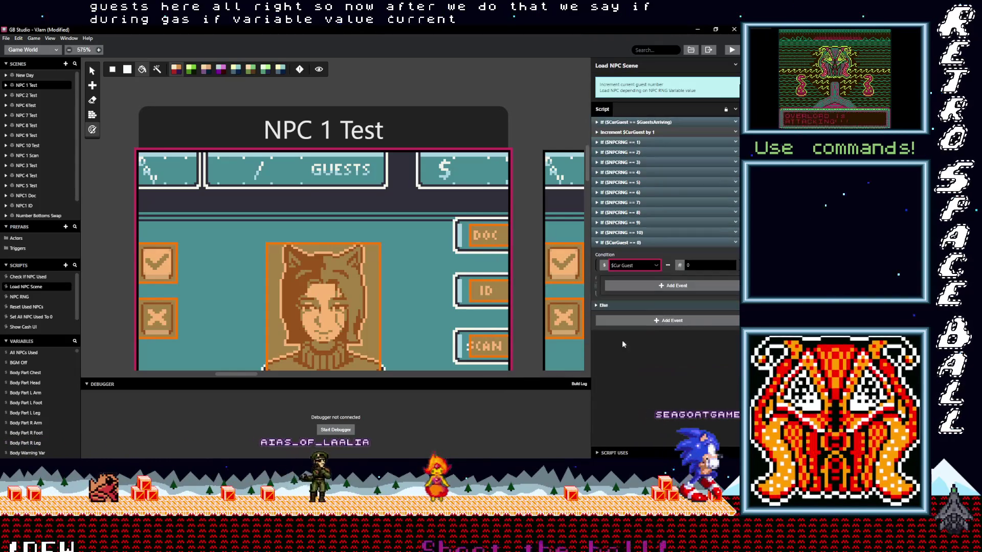
pyautogui.click(678, 264)
pyautogui.write('10')
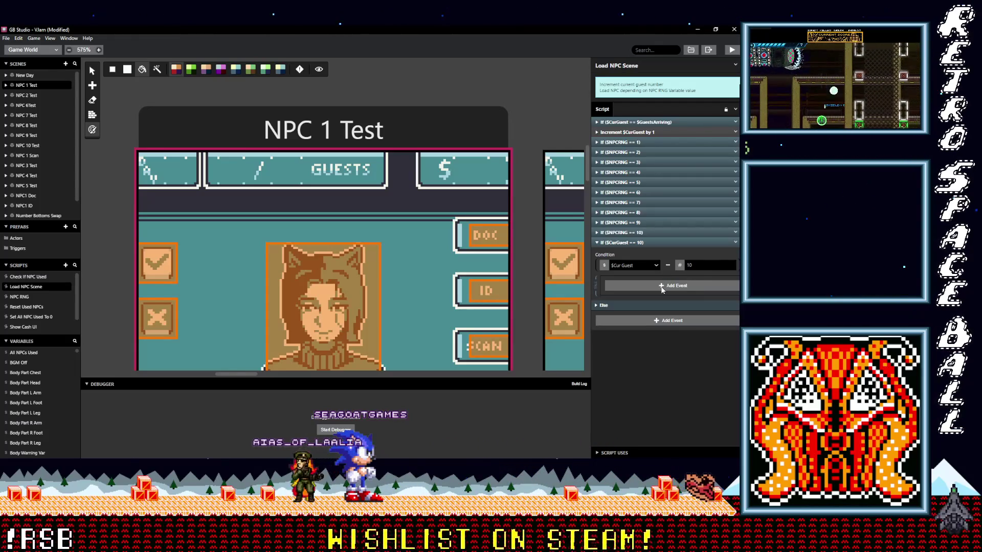
# Step: Inside the branch, add a Variable Increment By 1 event targeting $Guests 2nd 10s
pyautogui.click(661, 287)
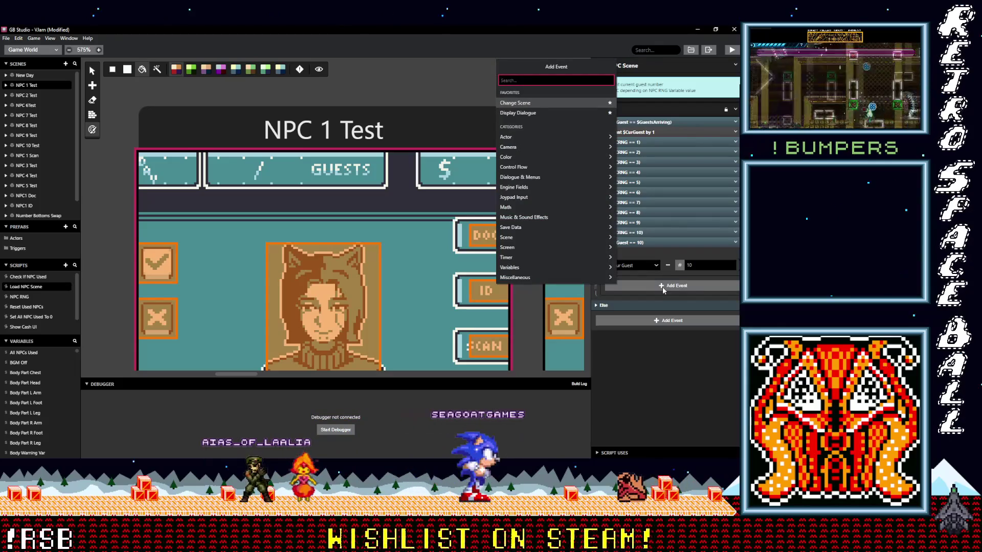
pyautogui.write('vicr')
pyautogui.write('inc')
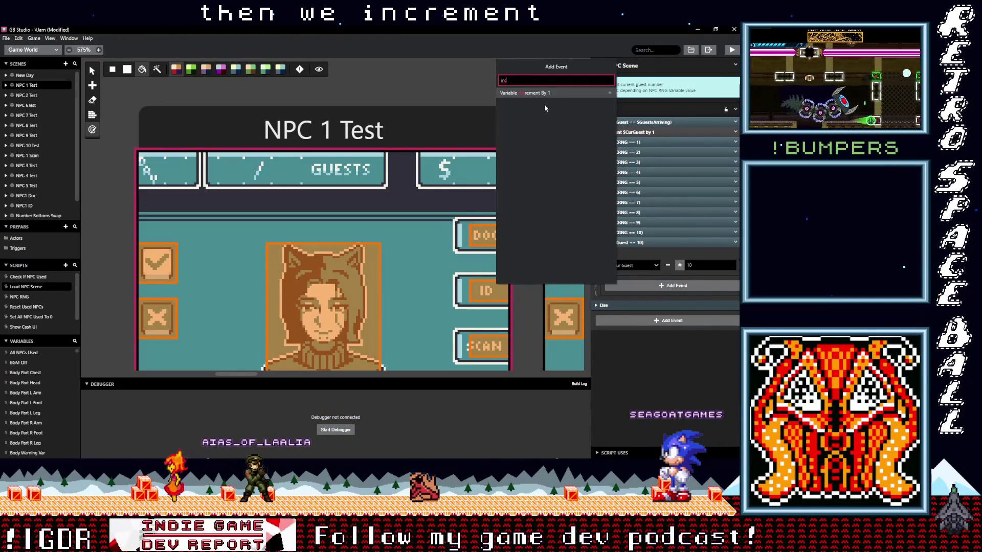
pyautogui.click(528, 94)
pyautogui.click(642, 347)
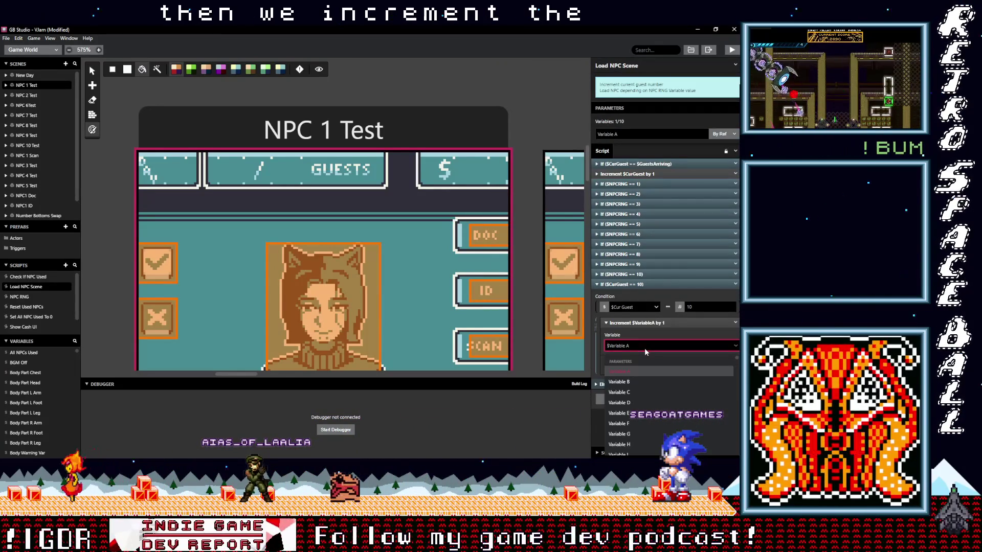
pyautogui.write('gu')
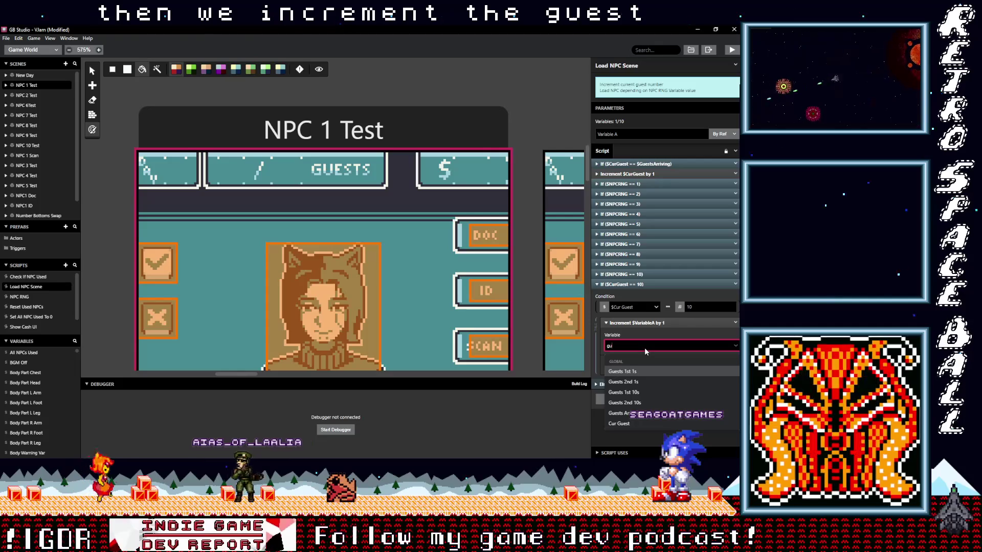
pyautogui.click(634, 404)
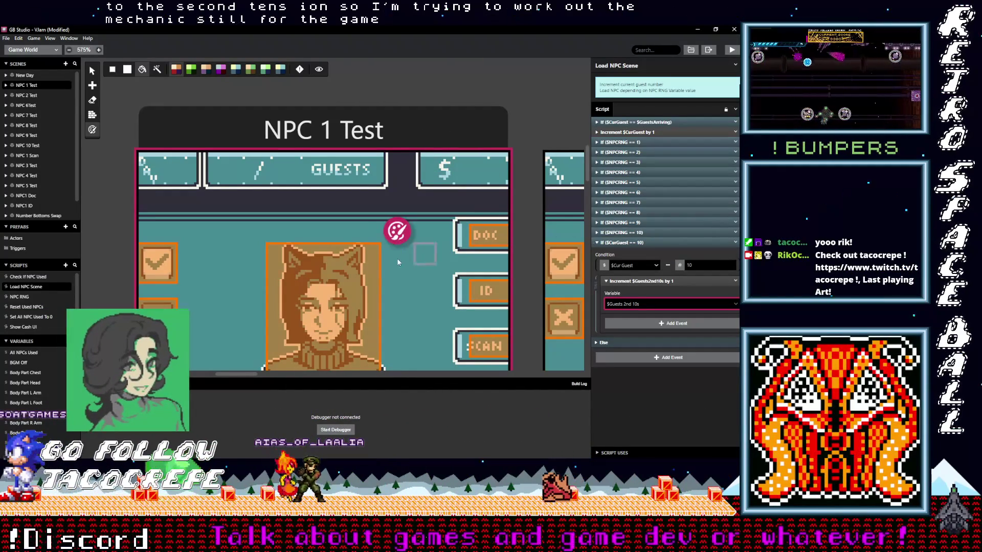
pyautogui.scroll(-3, 390, 273)
pyautogui.scroll(-3, 391, 273)
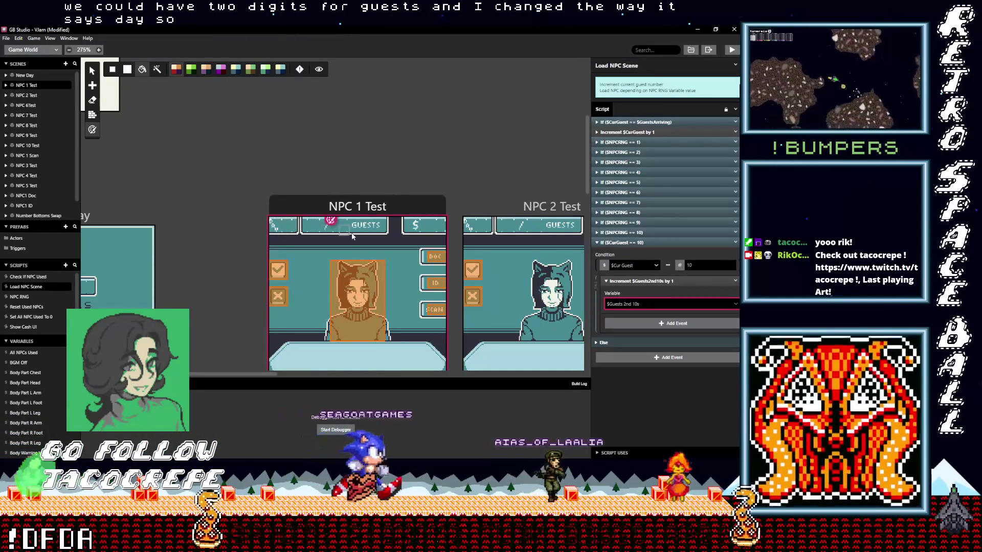
pyautogui.scroll(-5, 353, 237)
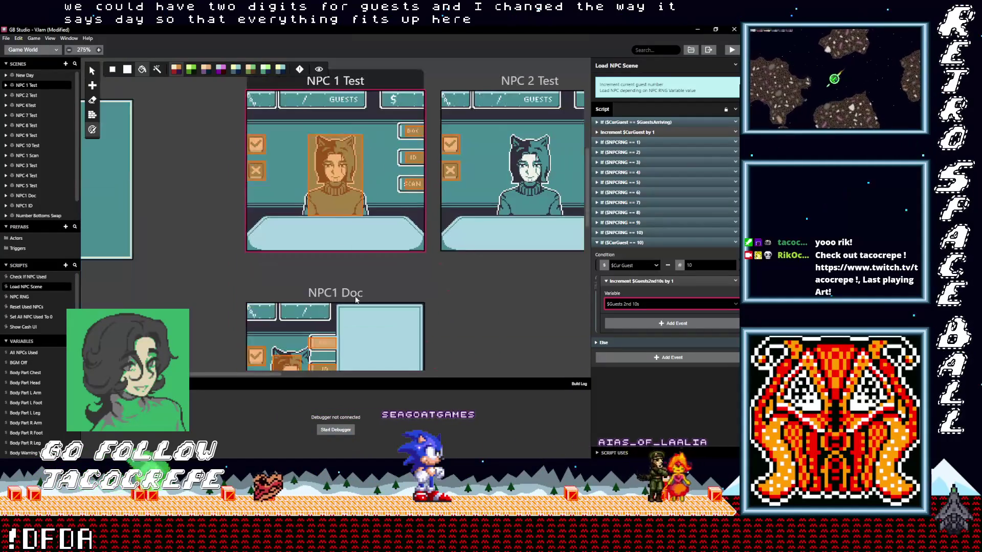
pyautogui.scroll(-5, 356, 298)
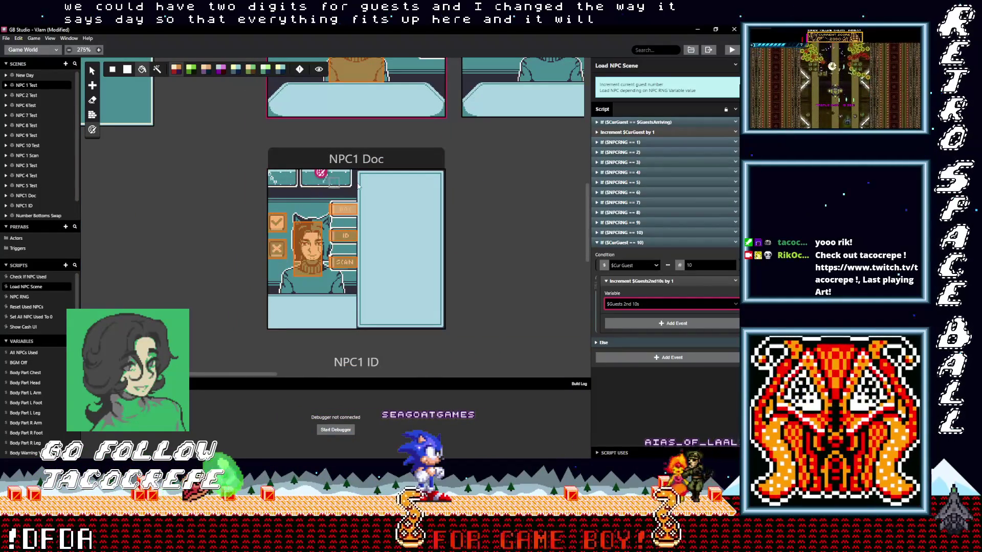
pyautogui.scroll(4, 313, 185)
pyautogui.hscroll(-5, 331, 219)
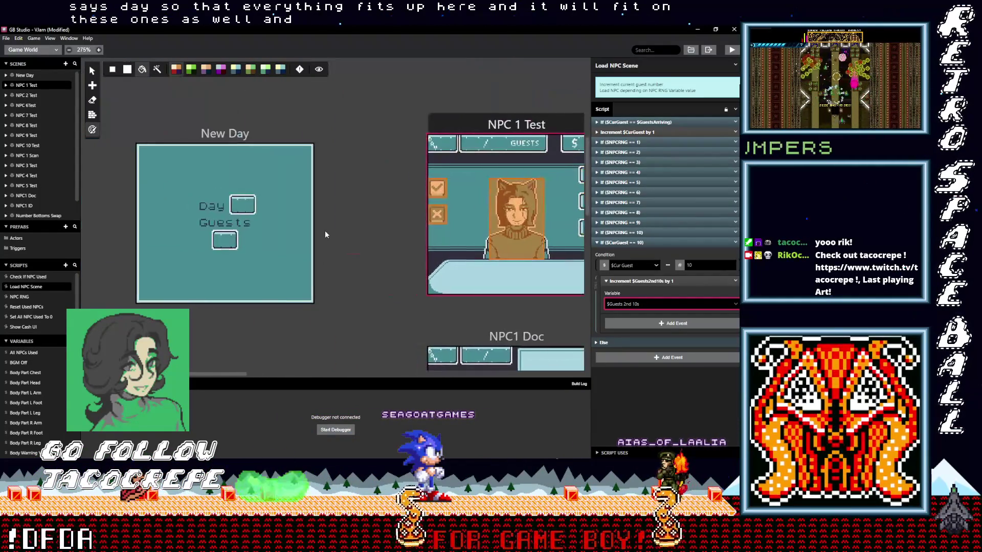
# Step: Pan the Game World to the New Day scene and select it to show its script
pyautogui.moveTo(331, 218); pyautogui.dragTo(271, 201)
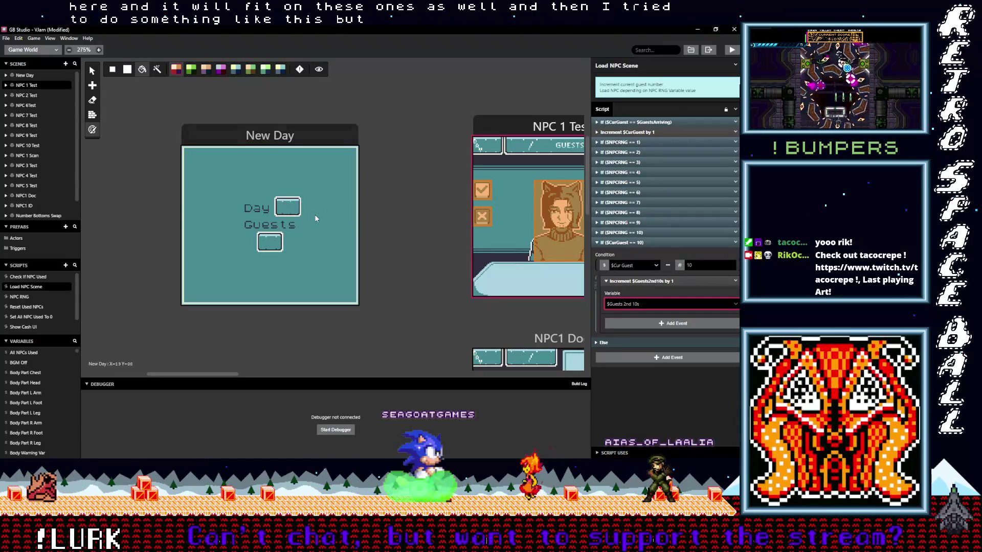
pyautogui.hscroll(3, 315, 214)
pyautogui.moveTo(422, 137); pyautogui.dragTo(212, 196)
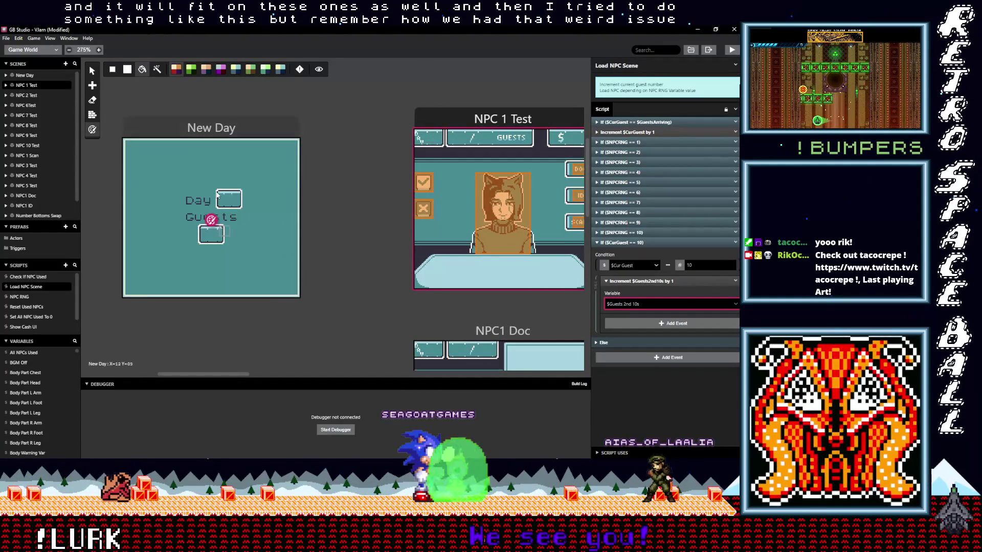
pyautogui.click(212, 130)
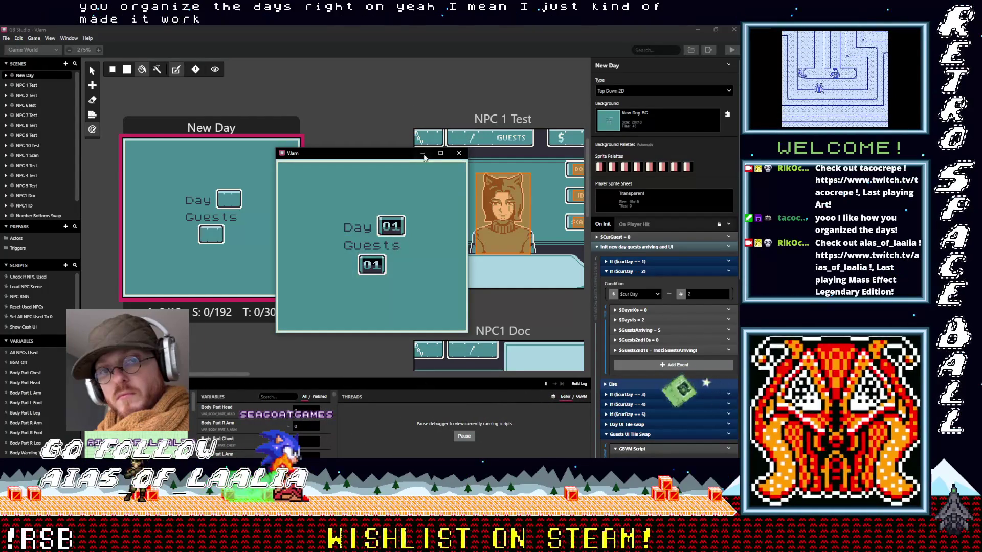
# Step: Maximize the running Vlam game window showing Day 01, Guests 01
pyautogui.click(440, 153)
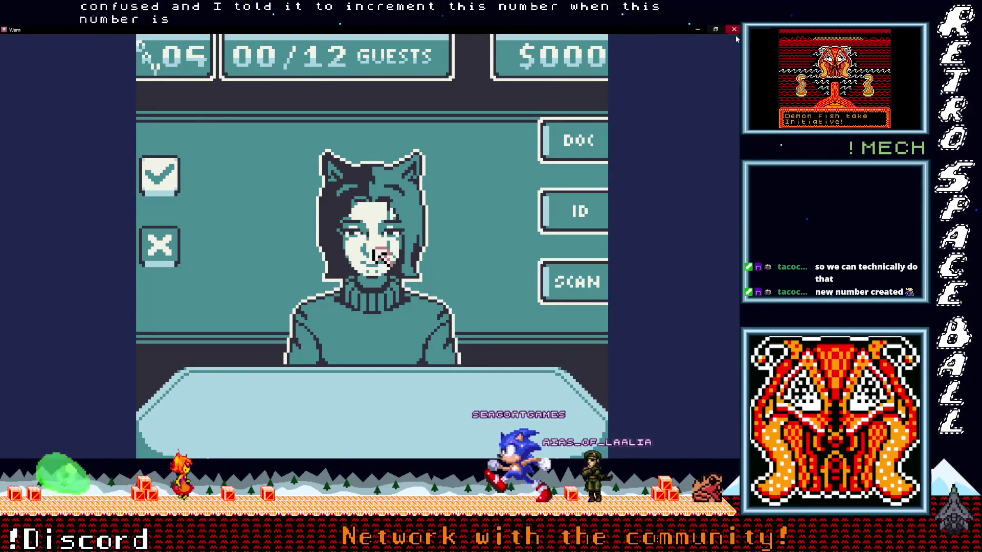
# Step: Close the playtest after reaching day 05 with 00/12 guests and return to the editor
pyautogui.press('Escape')
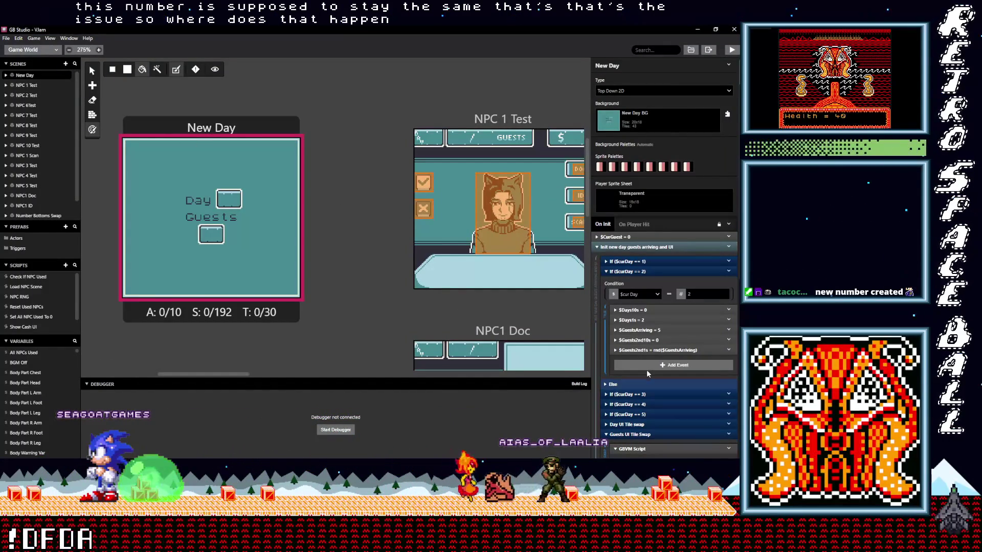
pyautogui.scroll(-2, 646, 370)
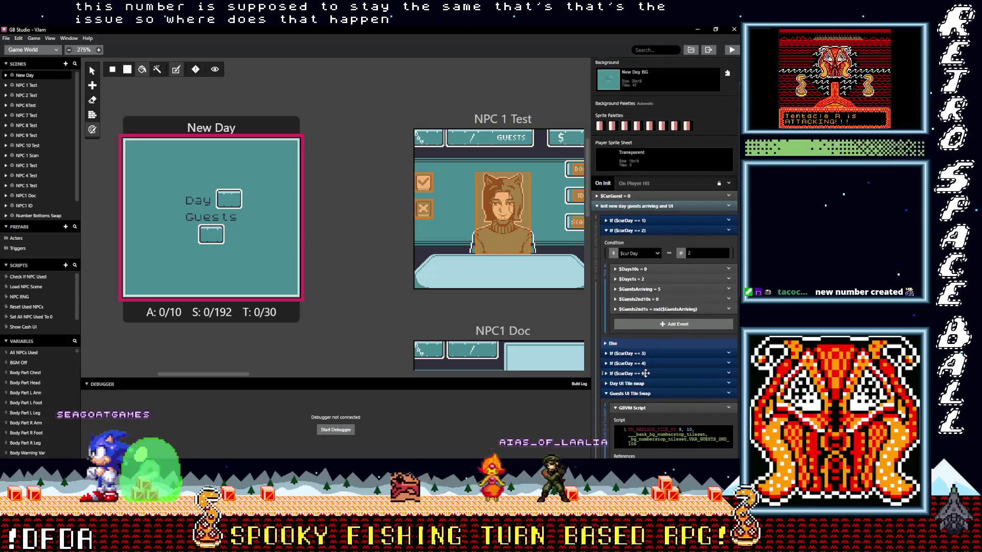
pyautogui.scroll(-2, 645, 373)
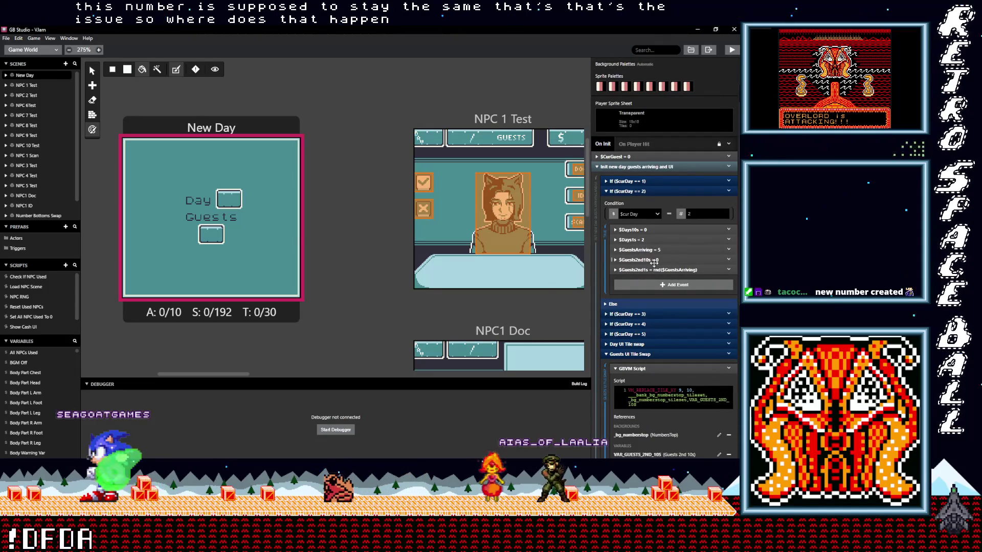
pyautogui.scroll(-5, 661, 337)
pyautogui.scroll(-4, 661, 346)
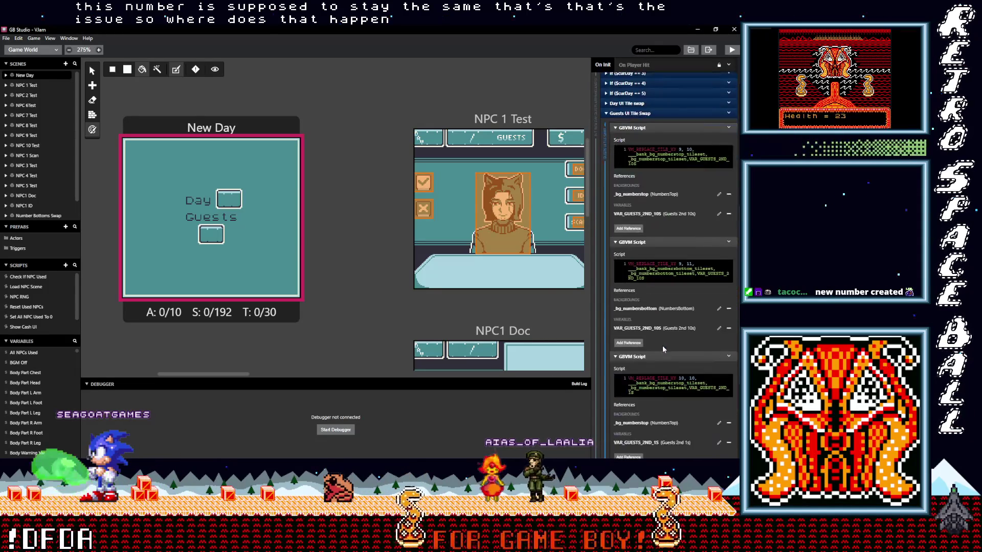
pyautogui.scroll(-4, 666, 351)
pyautogui.scroll(-3, 666, 350)
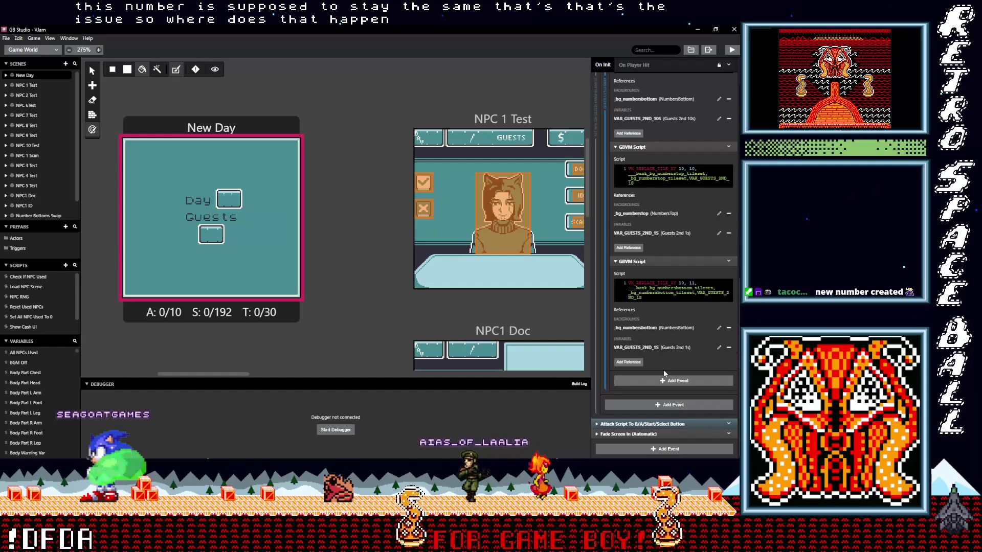
pyautogui.scroll(5, 649, 345)
pyautogui.scroll(4, 648, 307)
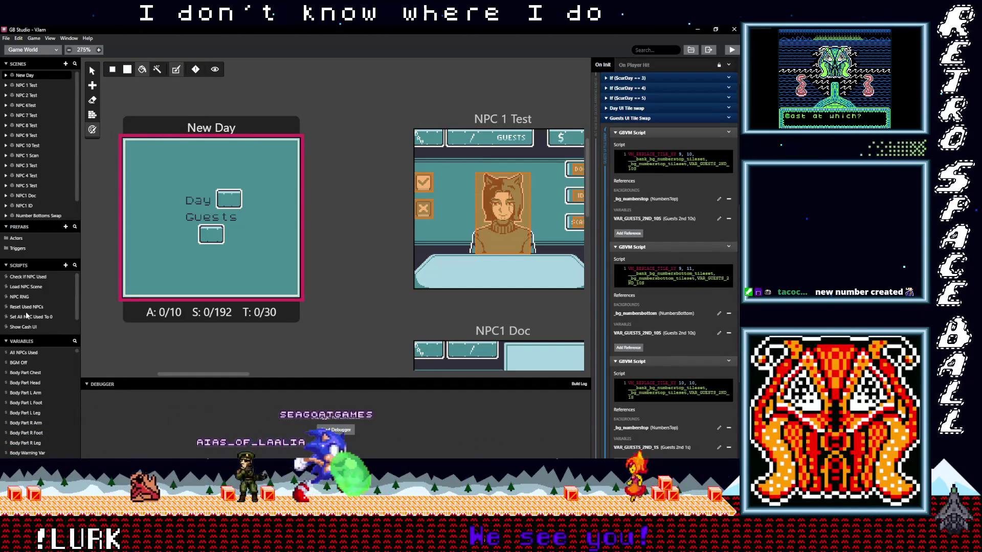
pyautogui.scroll(-2, 20, 326)
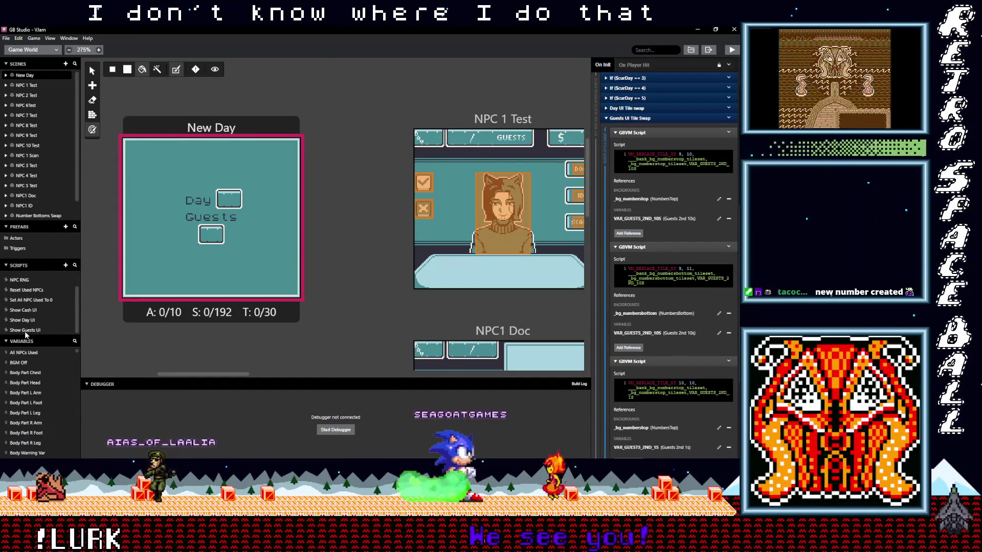
# Step: Look through Show Guests UI, Set All NPC Used To 0 and Reset Used NPCs, then return to Load NPC Scene
pyautogui.click(23, 330)
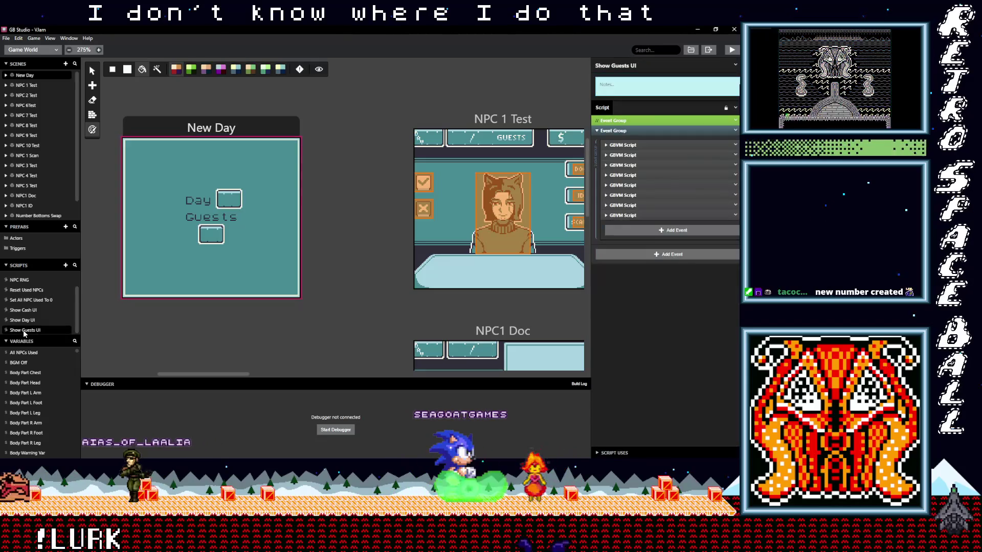
pyautogui.click(29, 301)
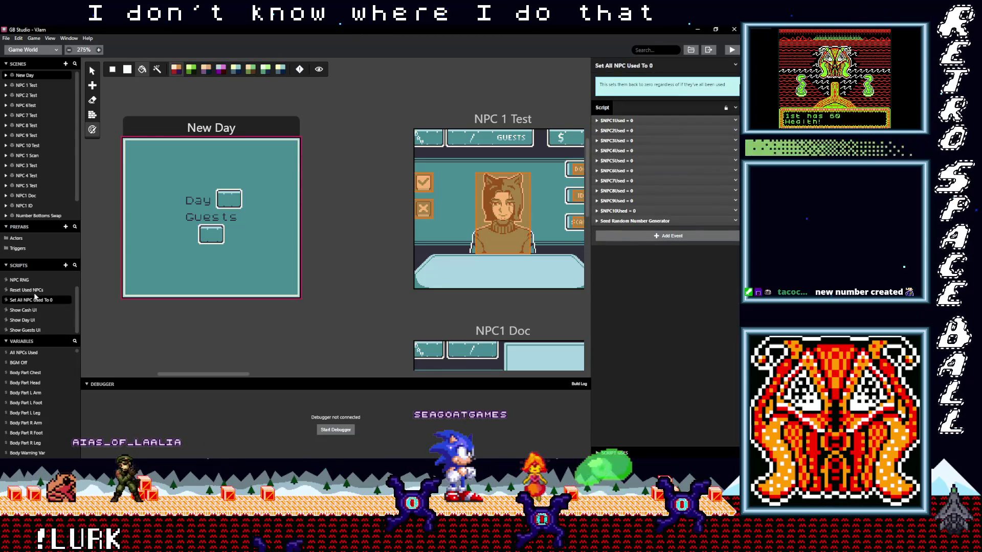
pyautogui.click(29, 290)
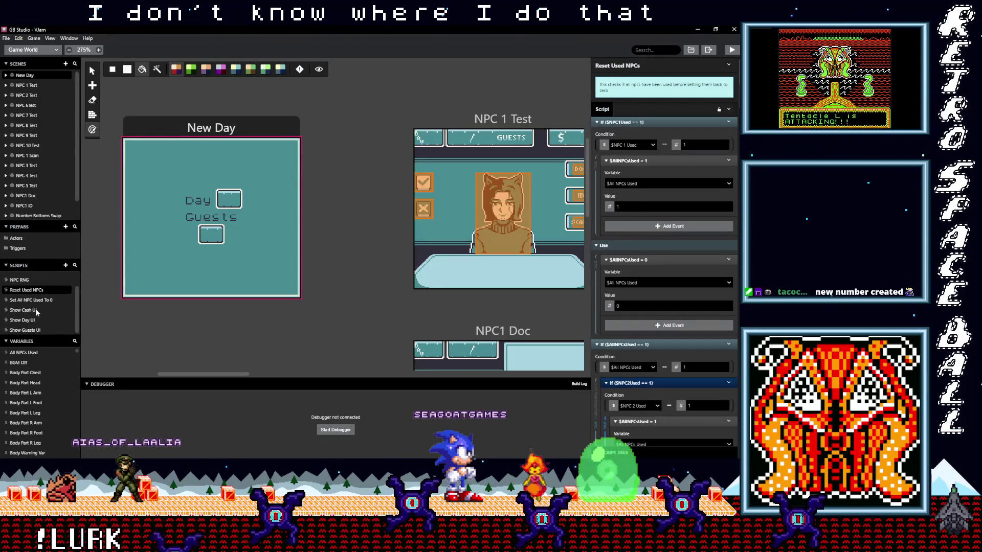
pyautogui.scroll(-4, 673, 288)
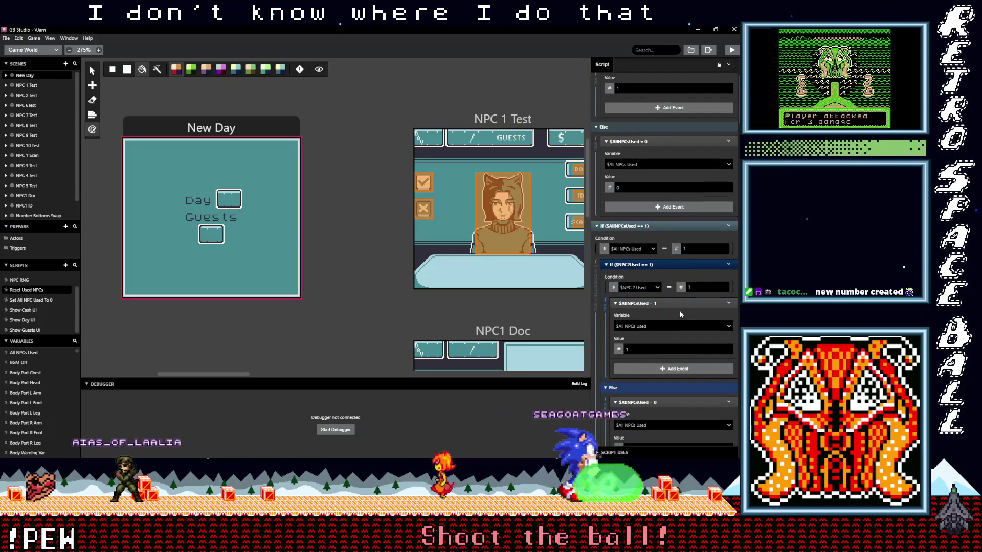
pyautogui.scroll(4, 680, 311)
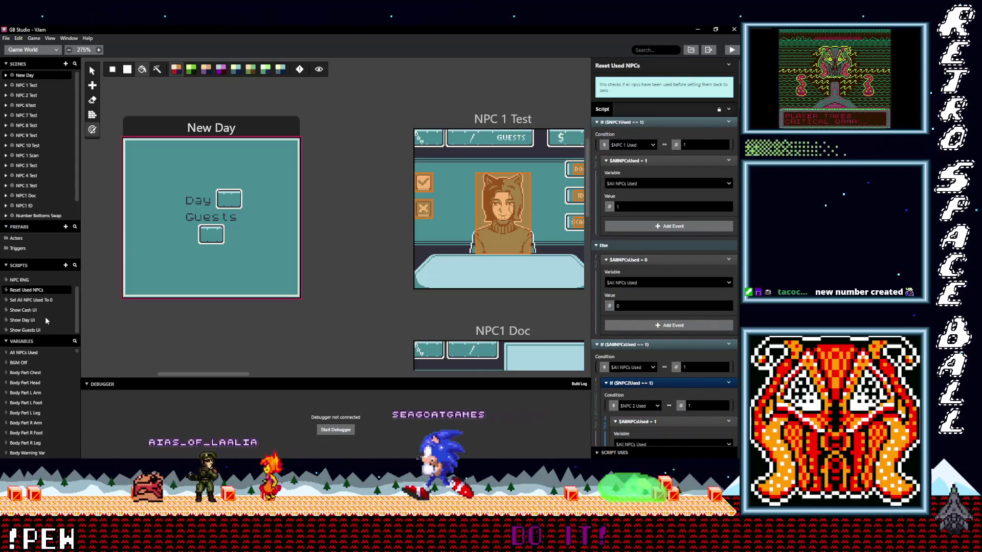
pyautogui.scroll(2, 45, 317)
pyautogui.click(30, 286)
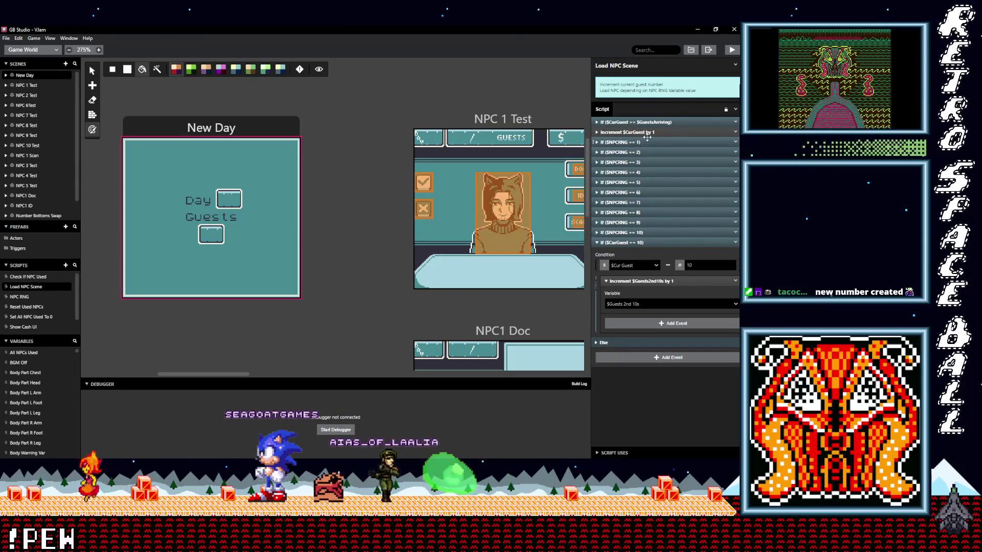
# Step: Retarget the tenth-guest increment to $Guests 1st 10s and drag the collapsed check up under the guest increment
pyautogui.click(647, 304)
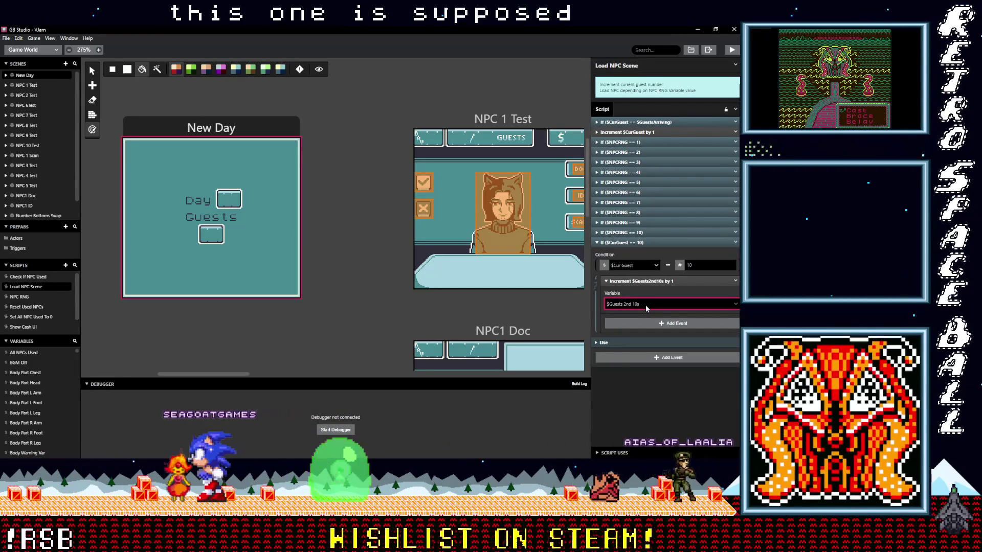
pyautogui.click(645, 304)
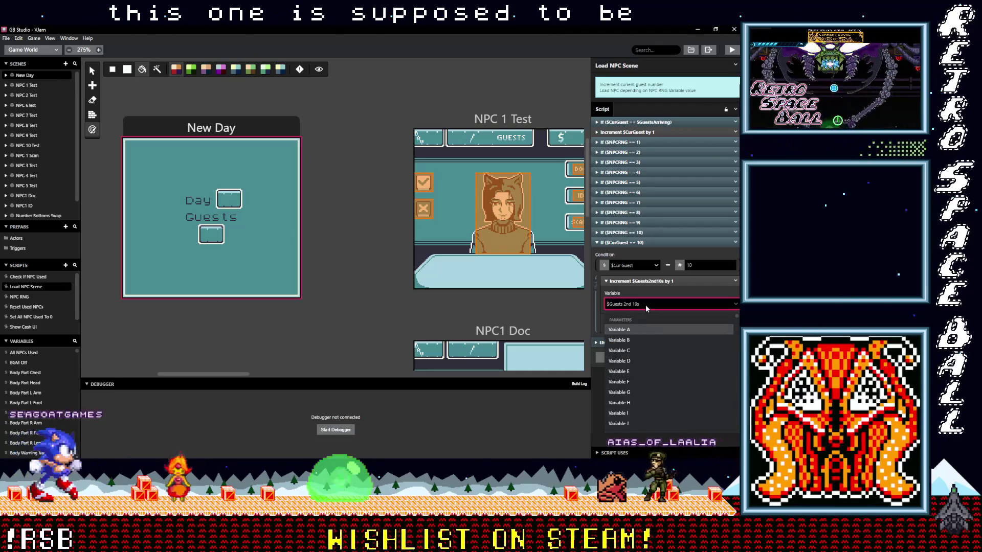
pyautogui.write('gue')
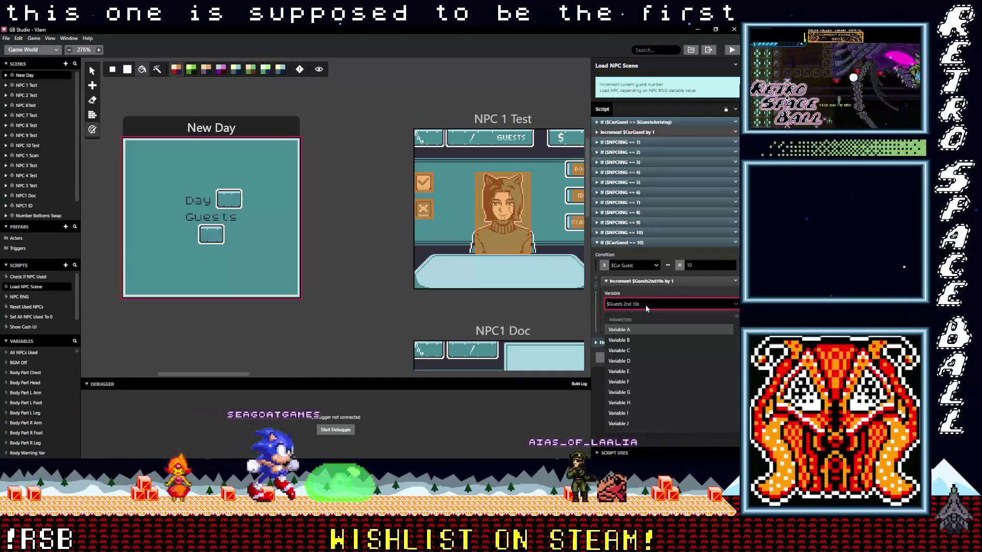
pyautogui.click(623, 350)
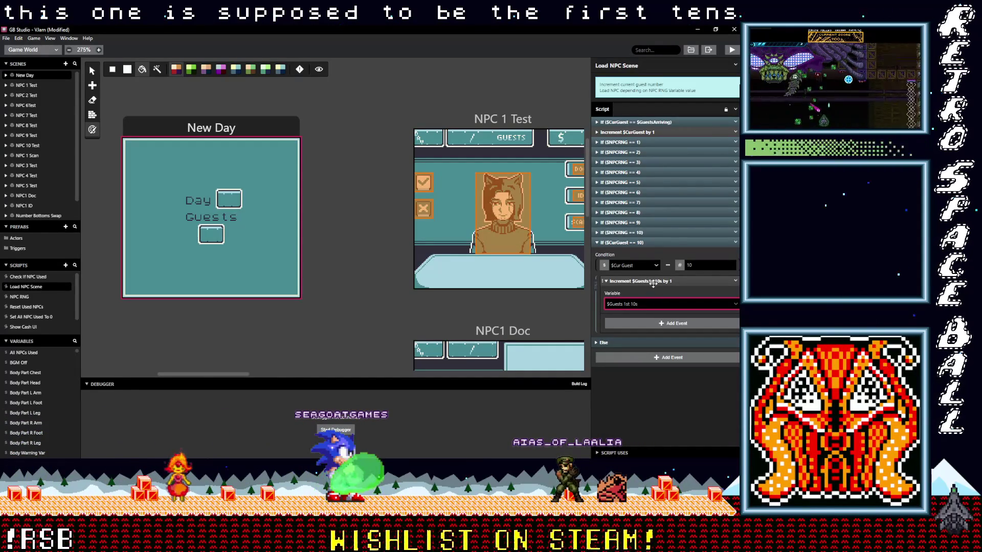
pyautogui.click(643, 242)
pyautogui.moveTo(648, 149); pyautogui.dragTo(648, 143)
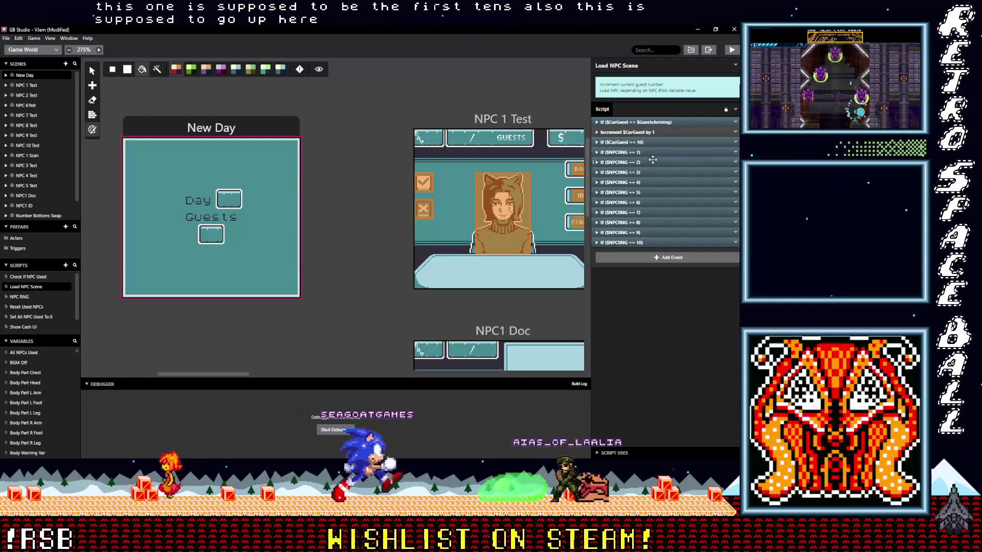
# Step: Expand the guests-arriving check to inspect it, then select the New Day scene
pyautogui.click(653, 122)
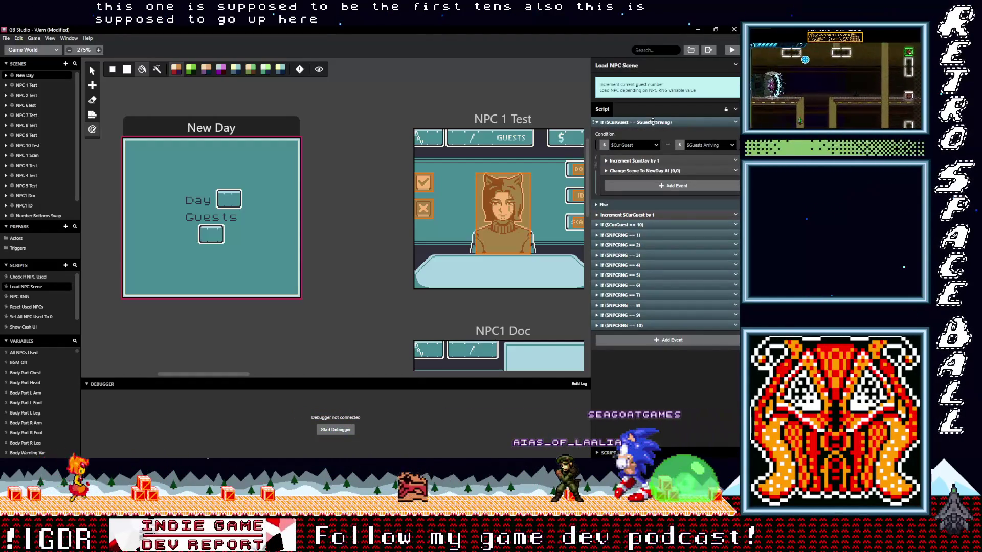
pyautogui.click(653, 122)
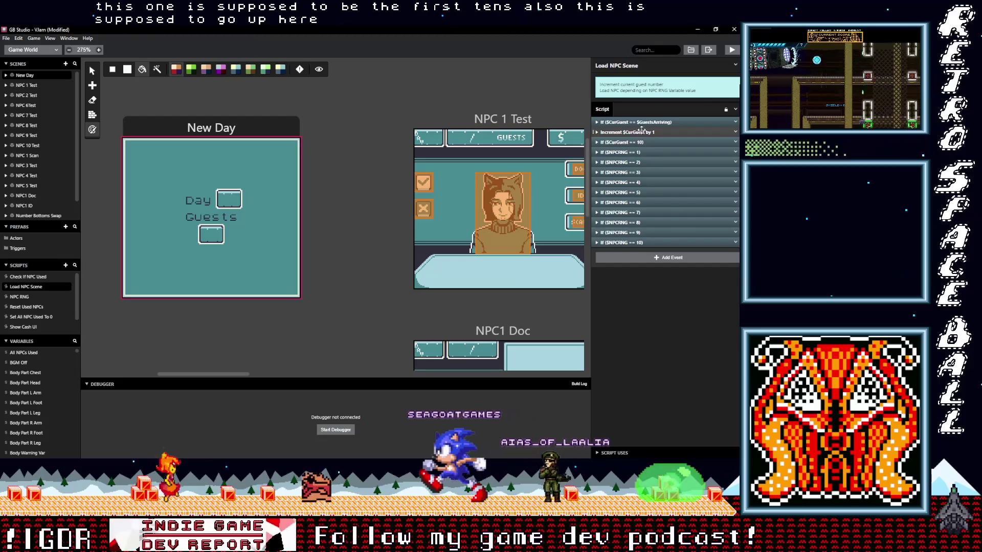
pyautogui.click(649, 121)
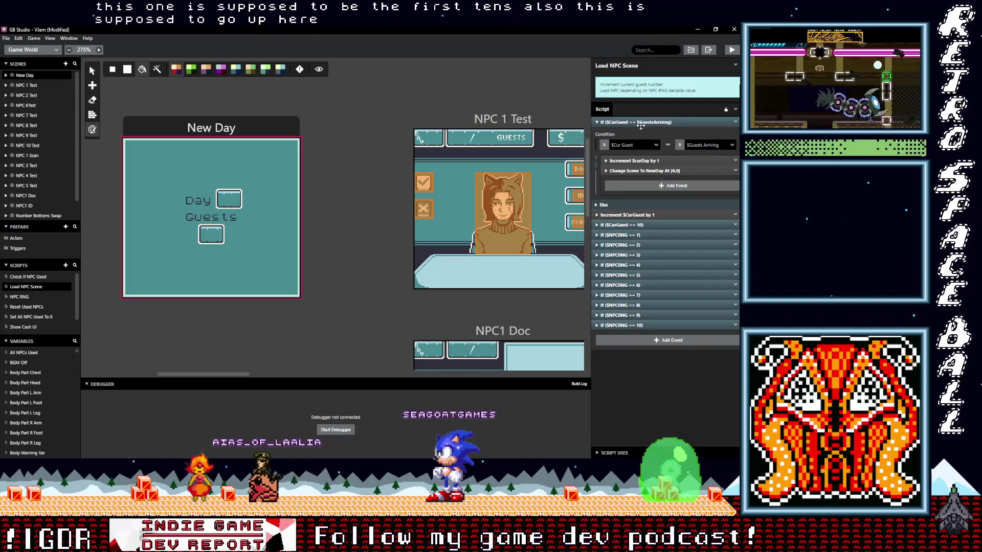
pyautogui.click(241, 128)
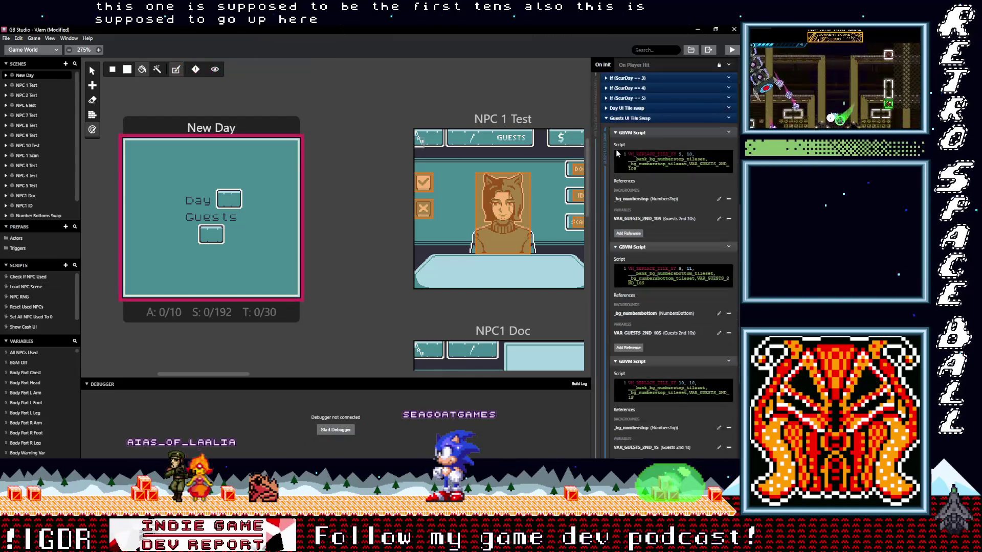
pyautogui.scroll(-5, 659, 253)
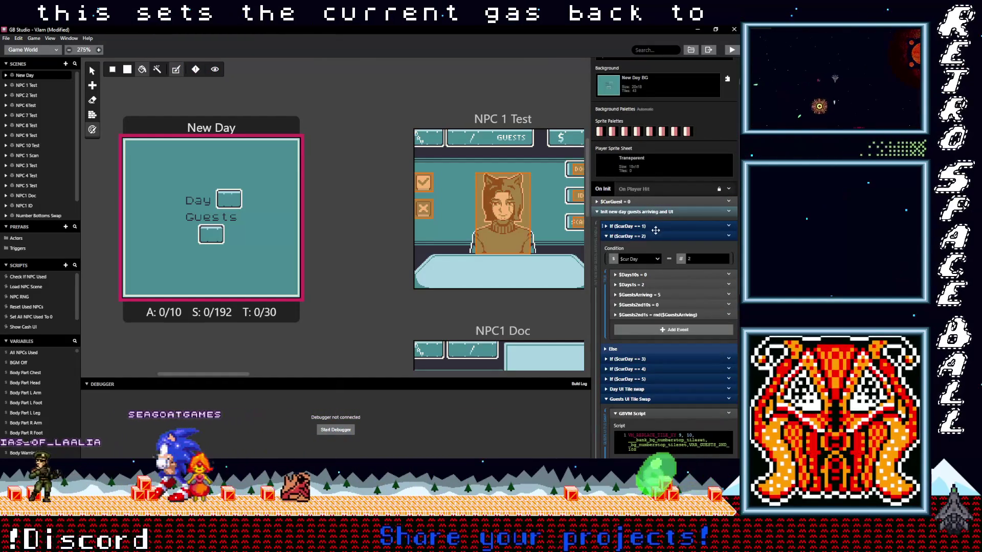
# Step: Peek at the $CurGuest = 0 reset, expand the If ($curDay == 1) block, then switch to Aseprite
pyautogui.click(644, 202)
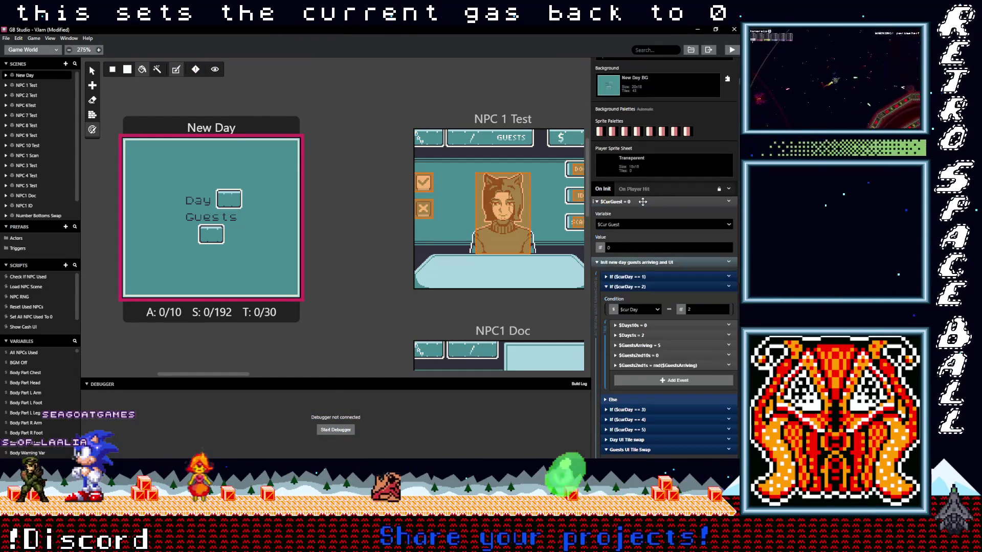
pyautogui.click(643, 202)
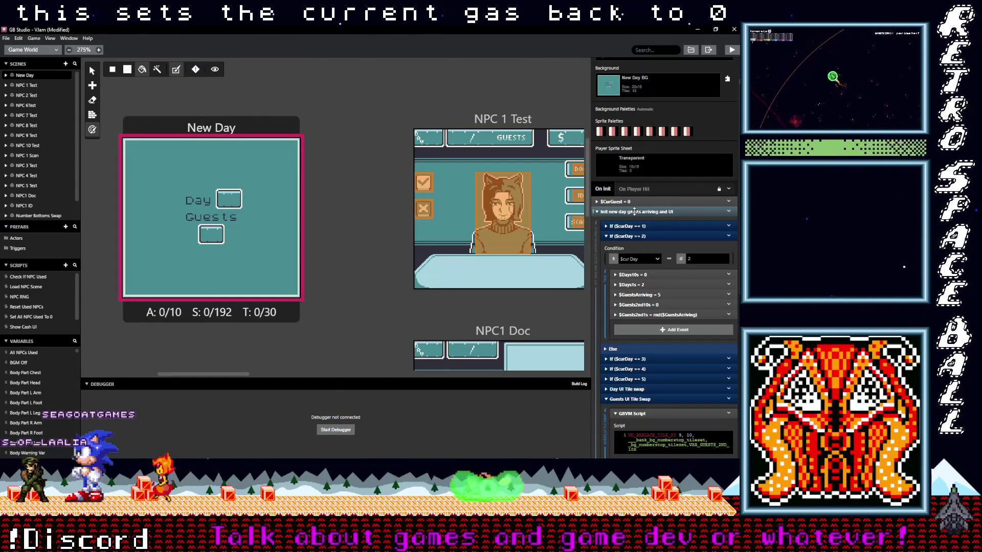
pyautogui.scroll(-2, 662, 240)
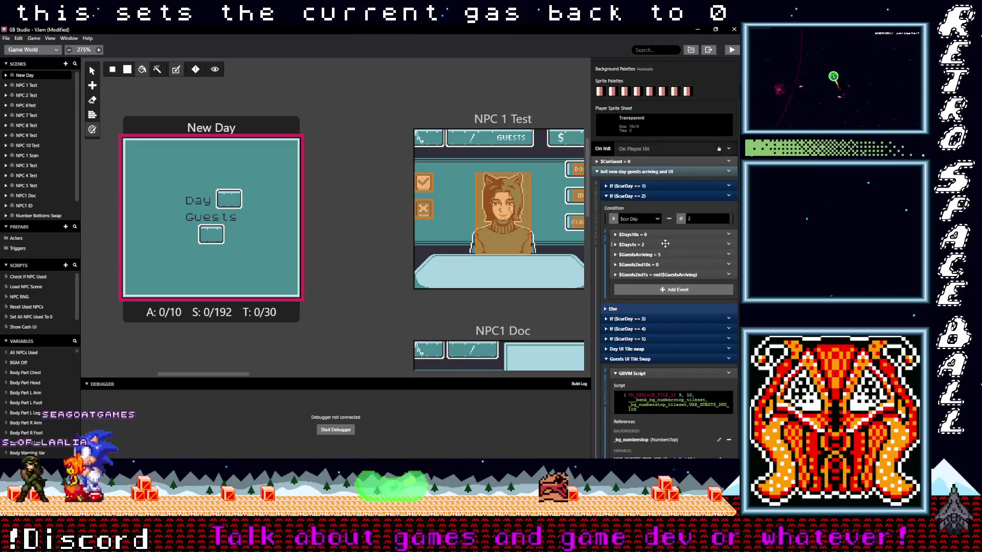
pyautogui.click(648, 187)
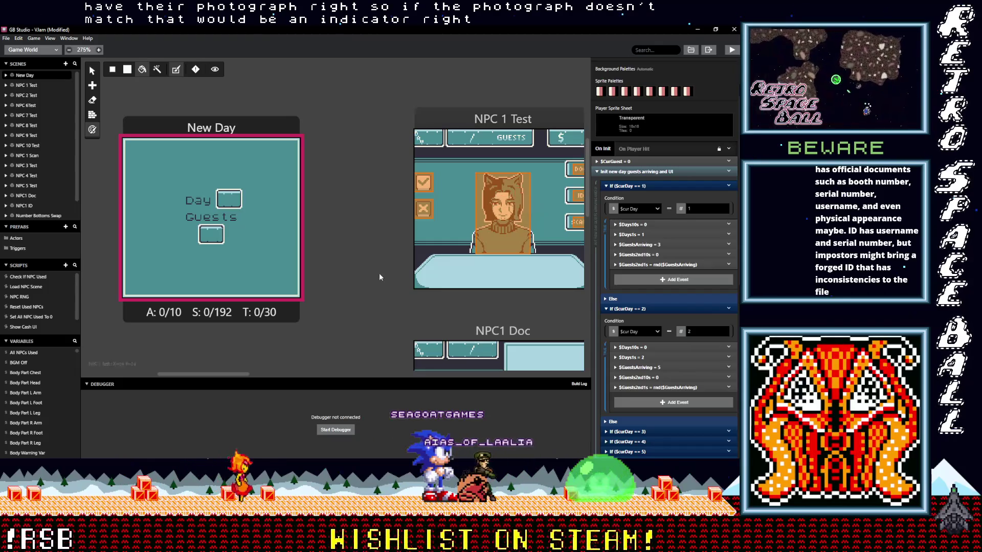
pyautogui.scroll(3, 380, 273)
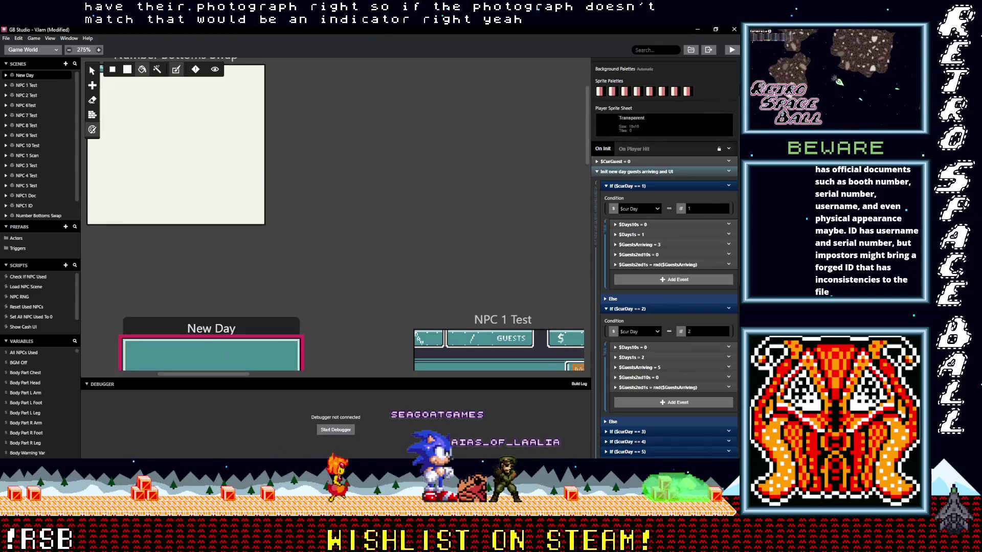
pyautogui.hotkey('alt', 'Tab')
# Step: Open Prototype BG2.png from the Vlam backgrounds folder and position it on the canvas
pyautogui.click(21, 48)
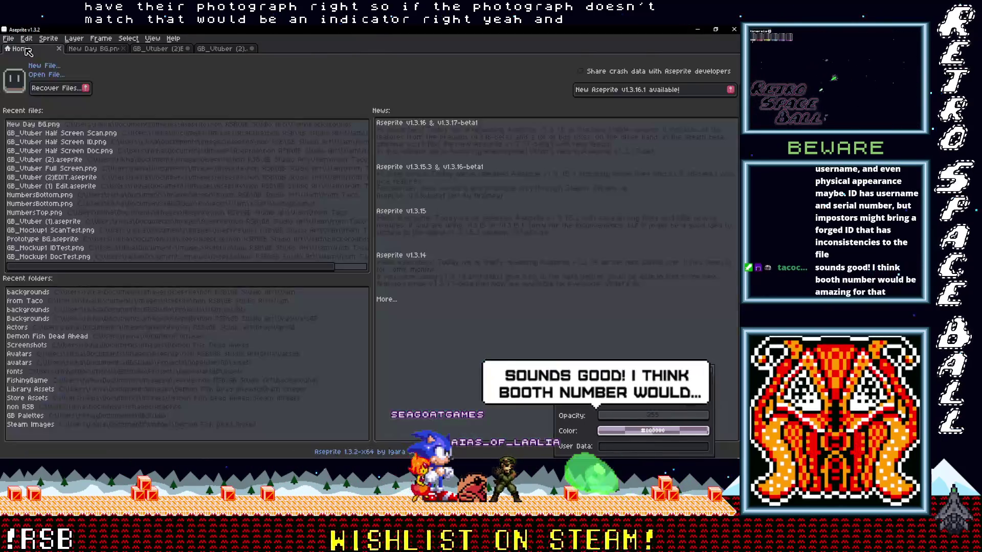
pyautogui.hotkey('ctrl', 'o')
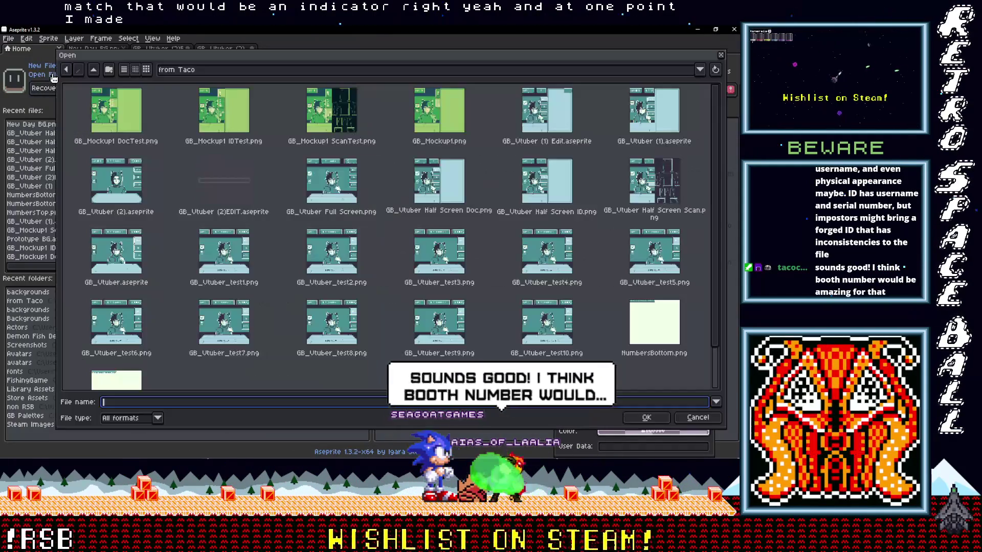
pyautogui.press('BackSpace')
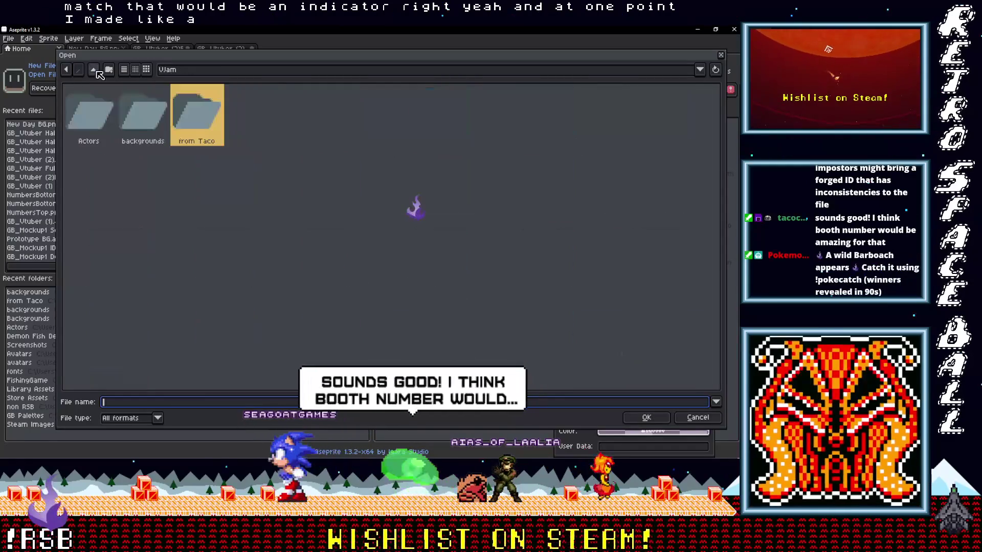
pyautogui.doubleClick(197, 110)
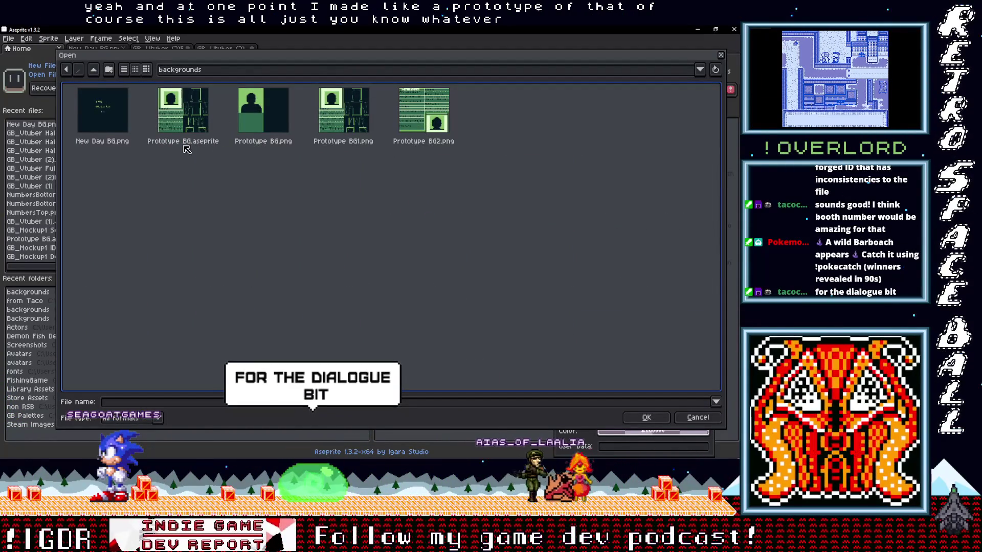
pyautogui.click(427, 130)
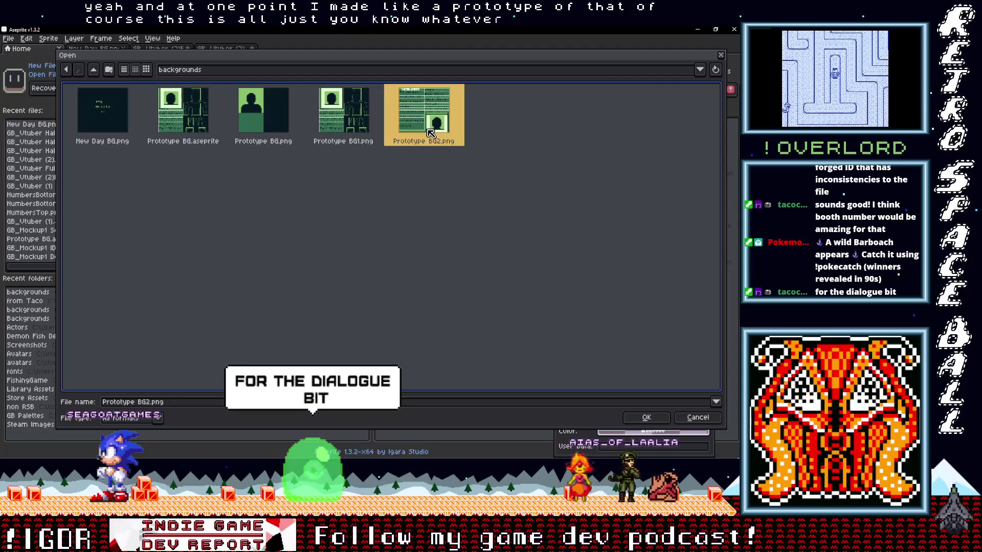
pyautogui.doubleClick(430, 132)
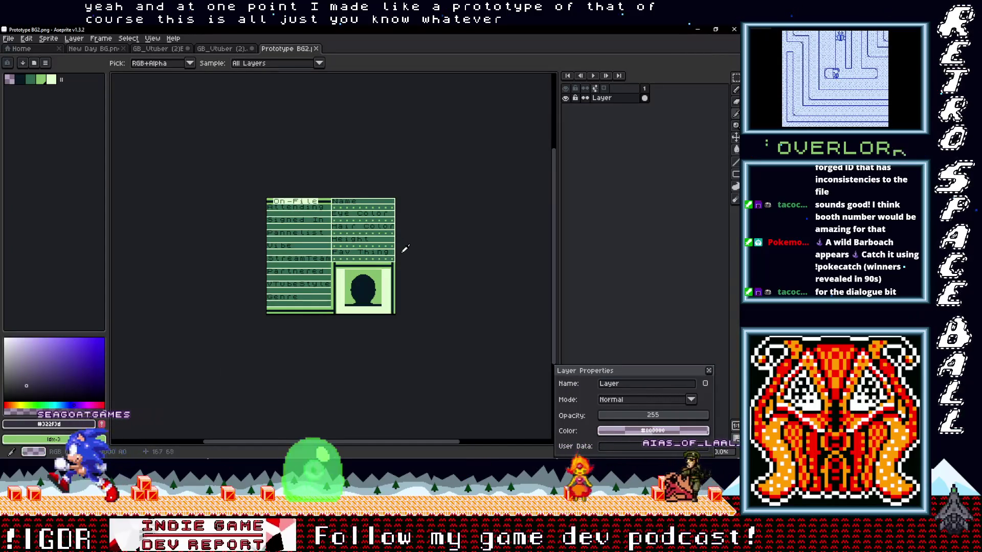
pyautogui.scroll(3, 405, 250)
pyautogui.scroll(-2, 405, 249)
pyautogui.scroll(1, 429, 247)
pyautogui.moveTo(429, 248); pyautogui.dragTo(449, 245)
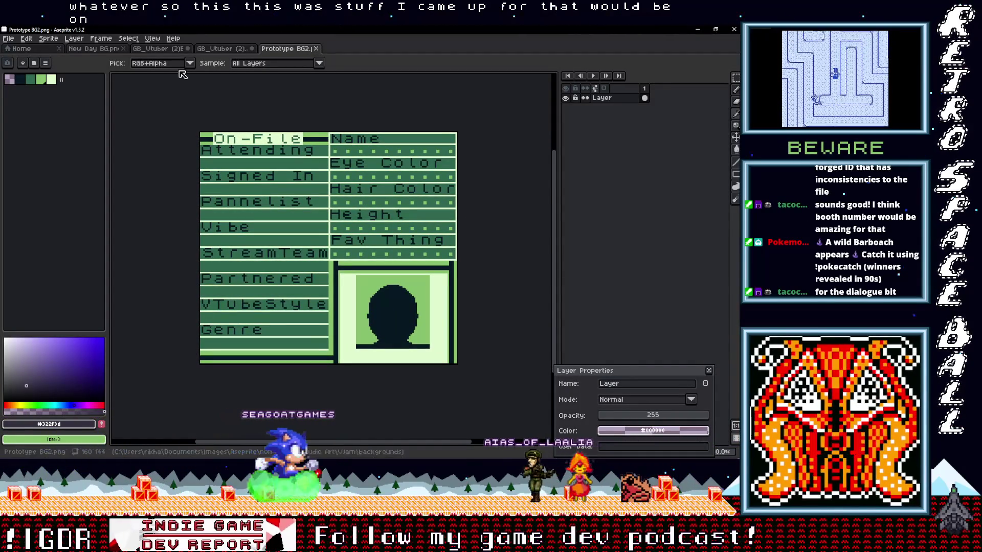
# Step: Open Prototype BG.aseprite and view its Prototype BG2 trait sheet with Attending and Partnered fields
pyautogui.click(8, 39)
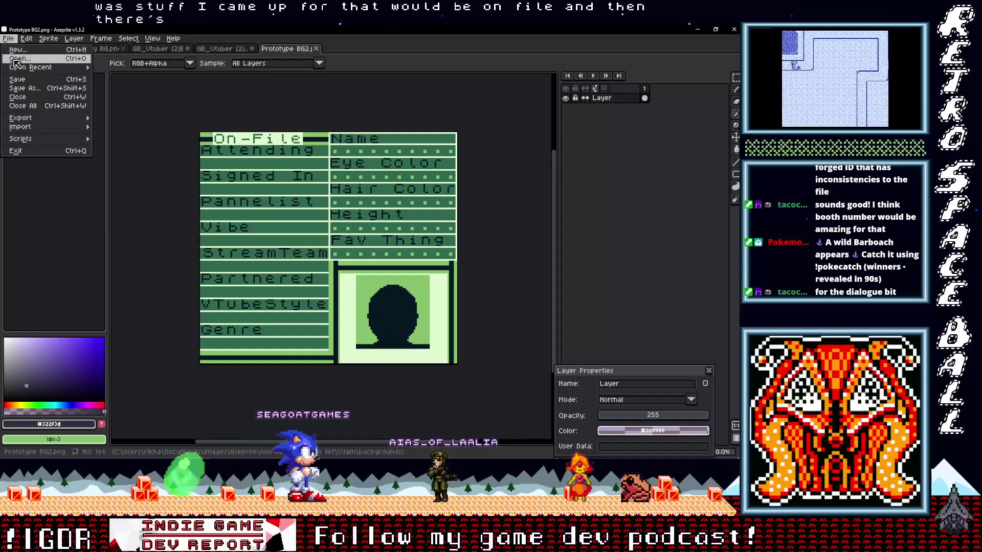
pyautogui.click(17, 59)
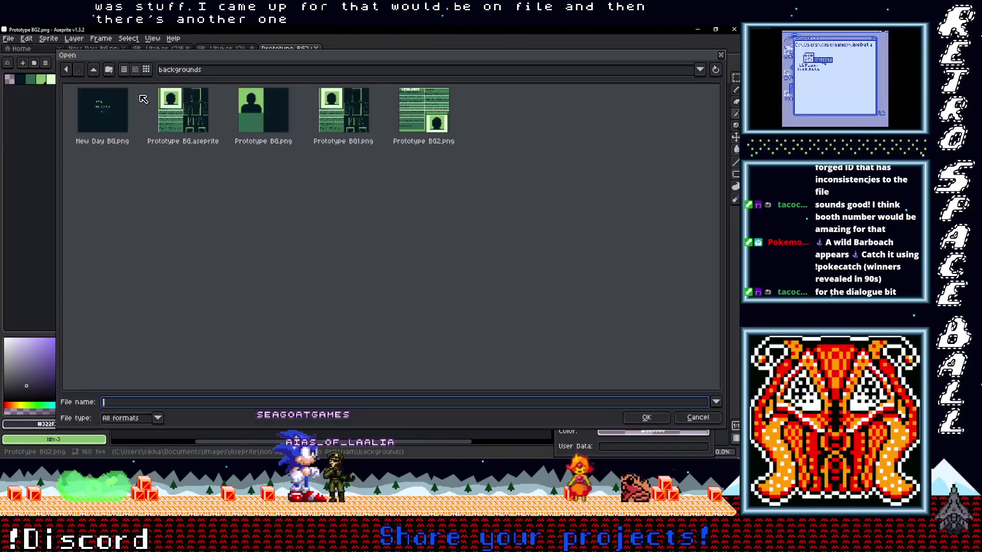
pyautogui.doubleClick(186, 110)
pyautogui.scroll(3, 292, 244)
pyautogui.scroll(-3, 292, 244)
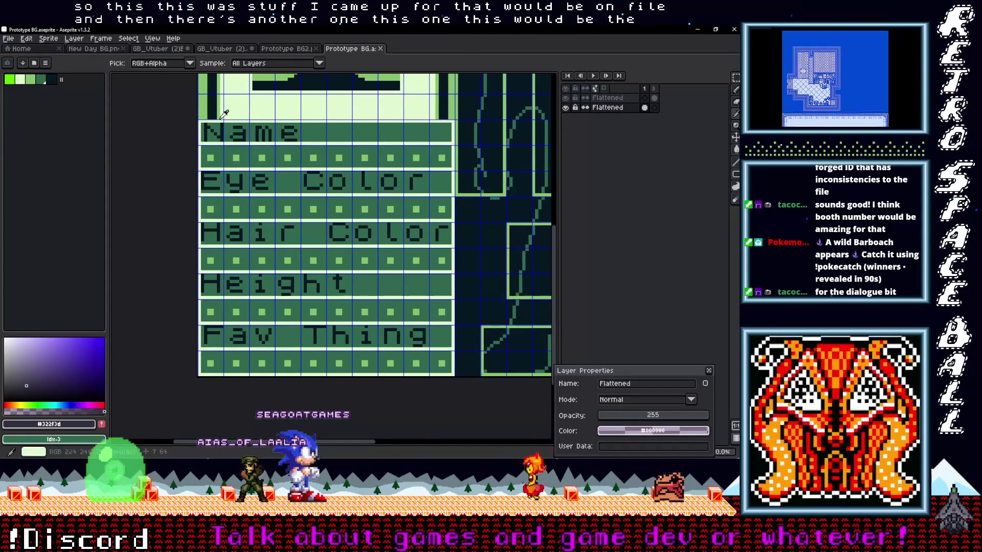
pyautogui.click(292, 51)
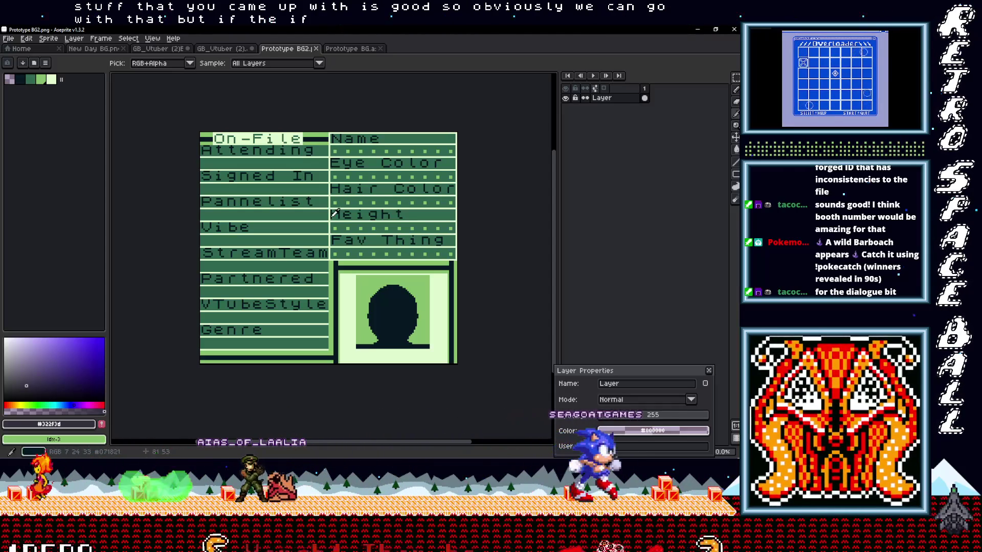
pyautogui.scroll(-1, 335, 213)
pyautogui.scroll(2, 335, 213)
pyautogui.scroll(-1, 349, 241)
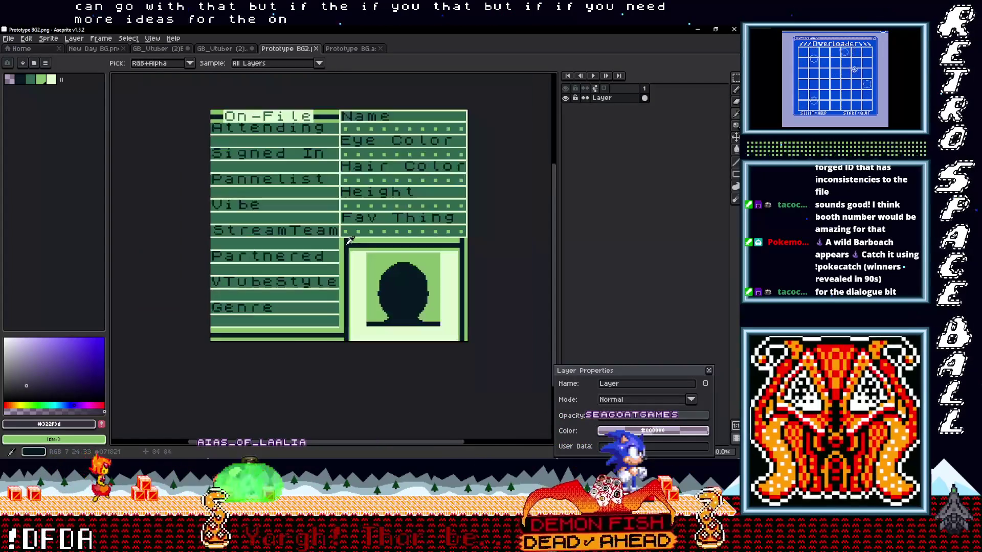
pyautogui.moveTo(349, 241); pyautogui.dragTo(345, 253)
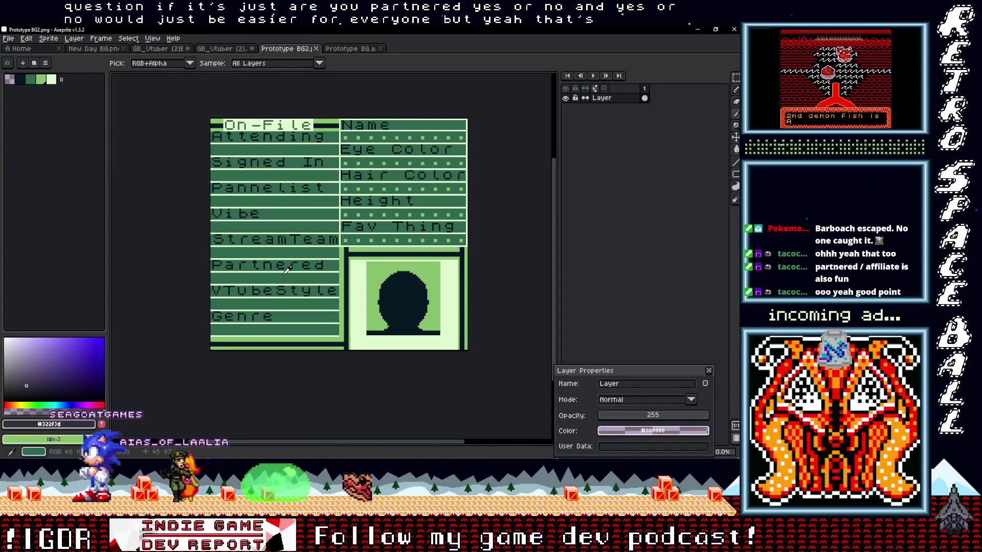
# Step: Flip between the open sprites and land on the GB_Vtuber (2) EDIT scanner mock-up
pyautogui.click(222, 49)
pyautogui.click(284, 49)
pyautogui.click(223, 48)
pyautogui.scroll(-3, 313, 201)
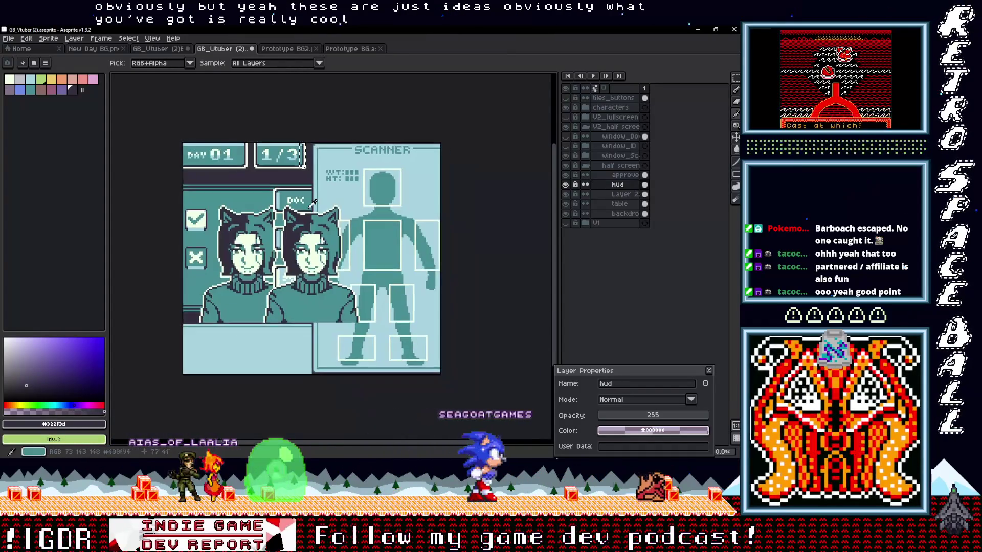
pyautogui.scroll(1, 313, 201)
pyautogui.scroll(1, 354, 184)
pyautogui.scroll(1, 368, 170)
pyautogui.scroll(1, 378, 163)
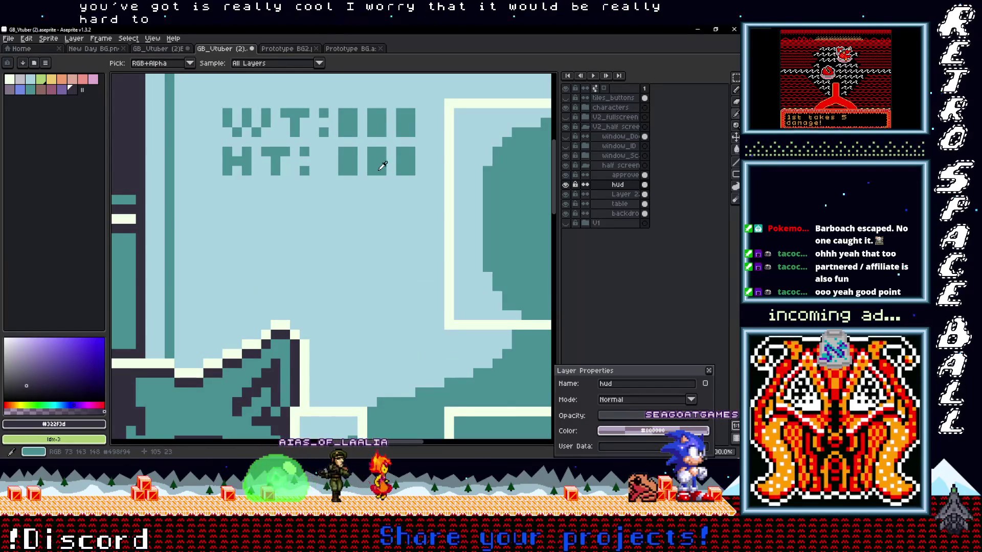
pyautogui.scroll(-2, 377, 163)
pyautogui.scroll(1, 377, 163)
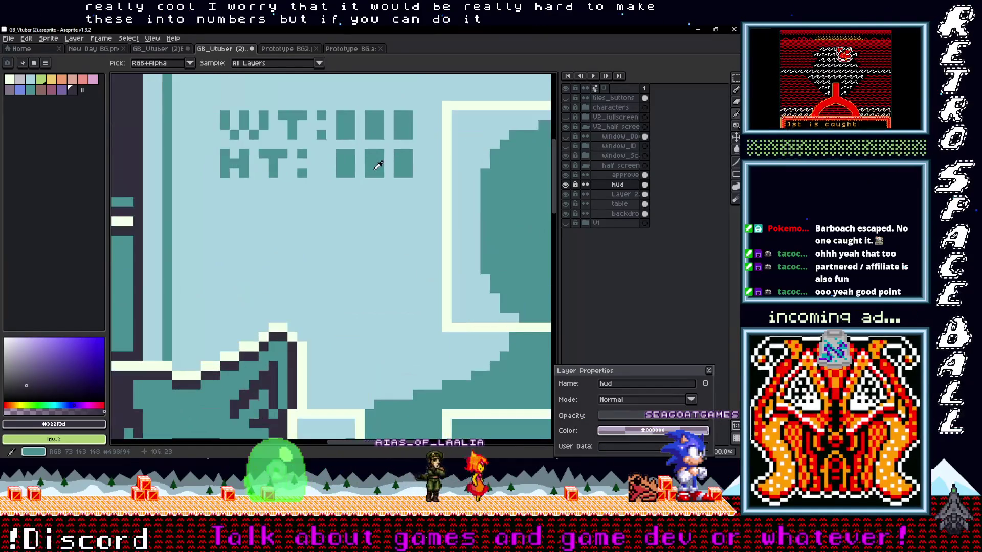
pyautogui.scroll(-2, 377, 163)
pyautogui.scroll(-1, 377, 163)
pyautogui.scroll(1, 384, 133)
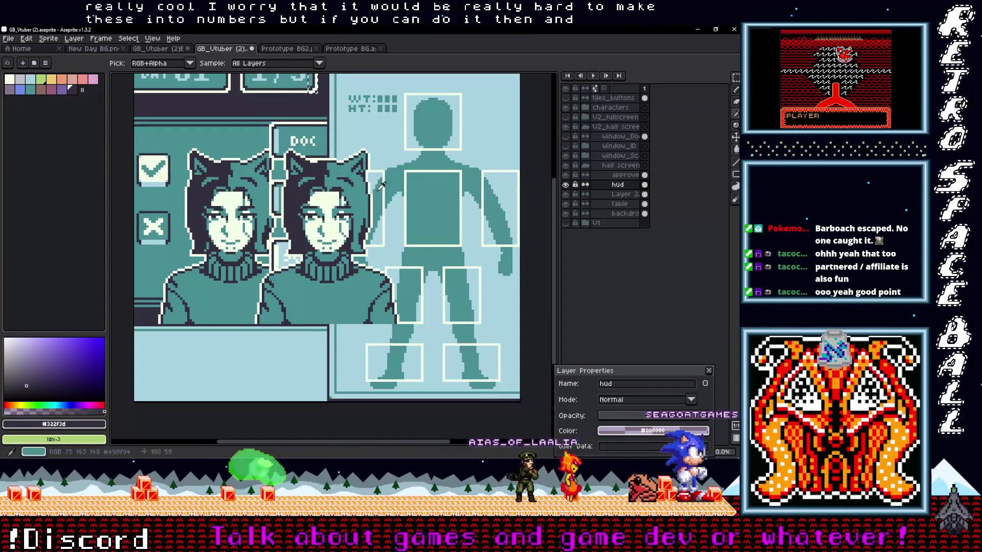
pyautogui.scroll(-1, 384, 133)
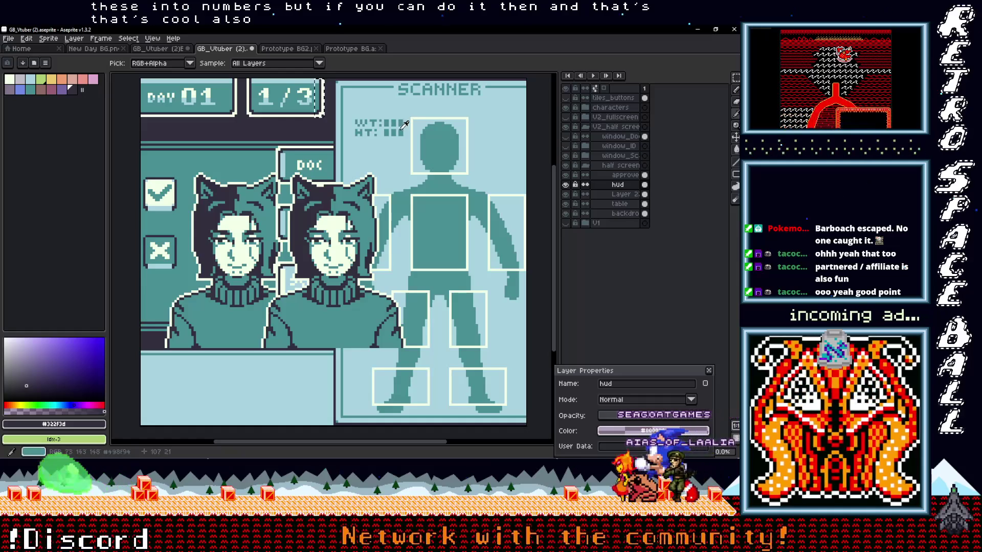
pyautogui.moveTo(372, 163); pyautogui.dragTo(410, 170)
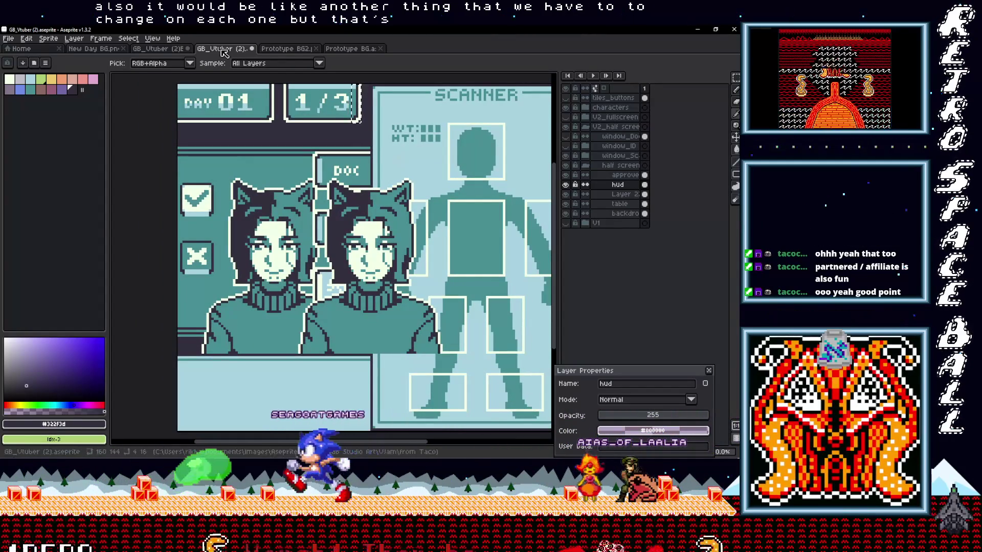
pyautogui.click(159, 48)
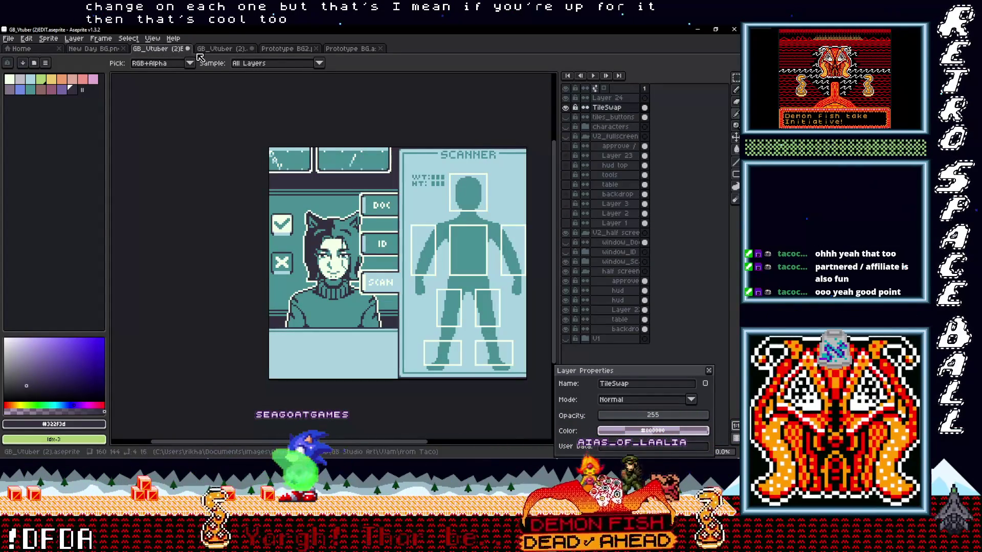
# Step: Review the New Day BG and Prototype BG sheets, fit to screen, and return to Prototype BG2
pyautogui.click(108, 52)
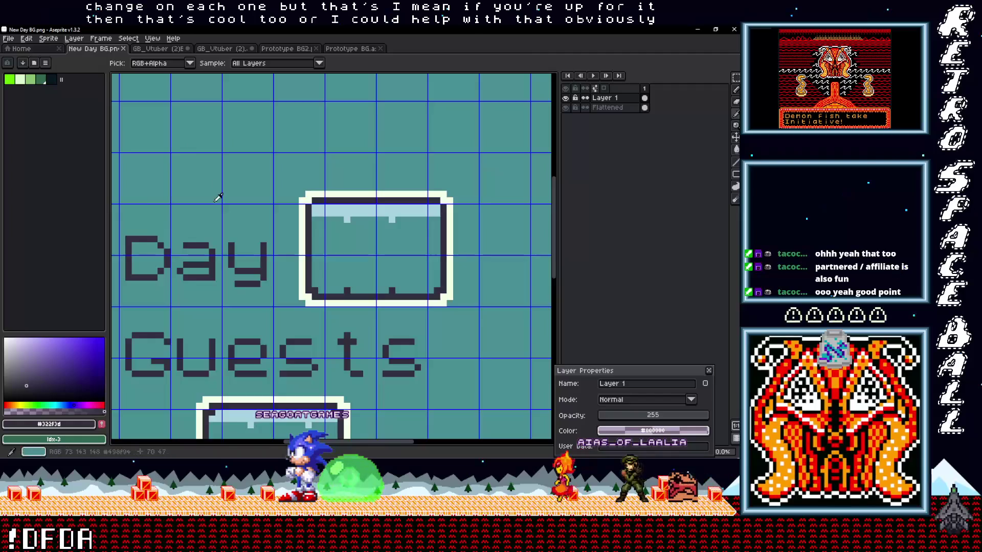
pyautogui.scroll(-1, 218, 196)
pyautogui.scroll(-1, 268, 196)
pyautogui.scroll(-1, 340, 193)
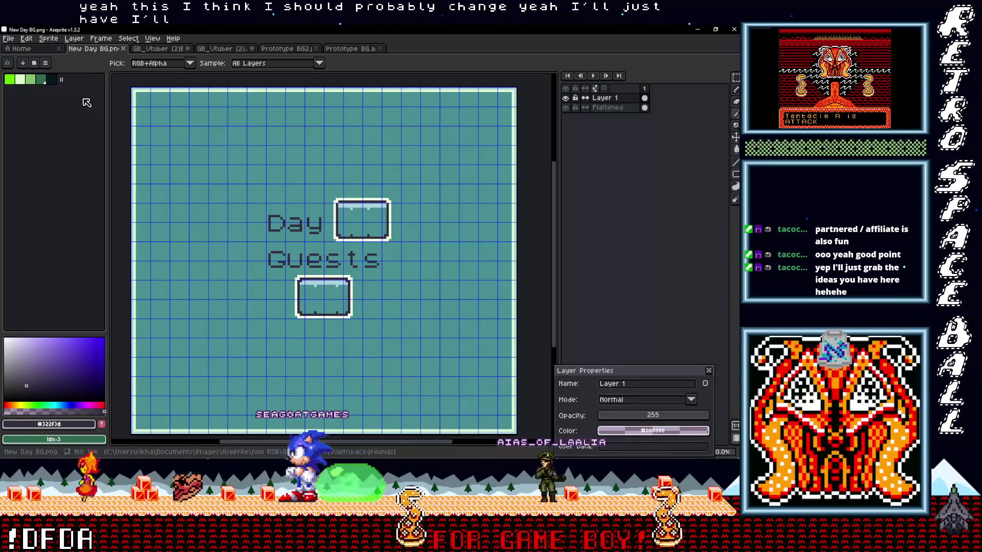
pyautogui.click(349, 49)
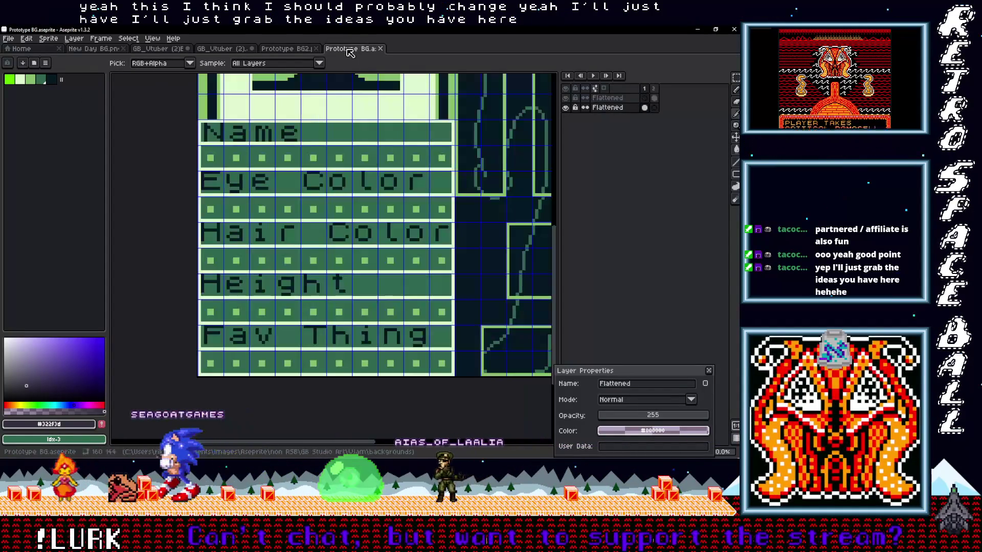
pyautogui.press('1')
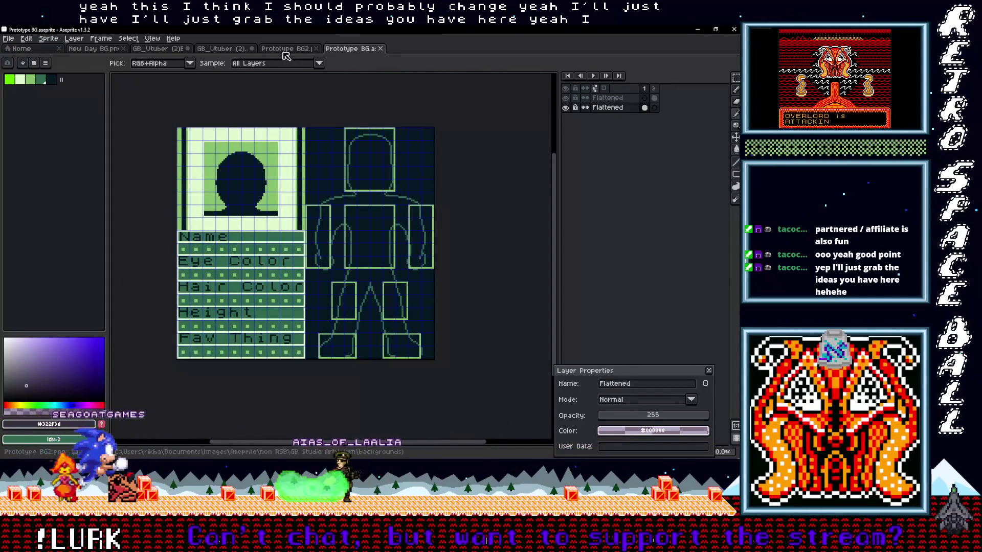
pyautogui.click(285, 48)
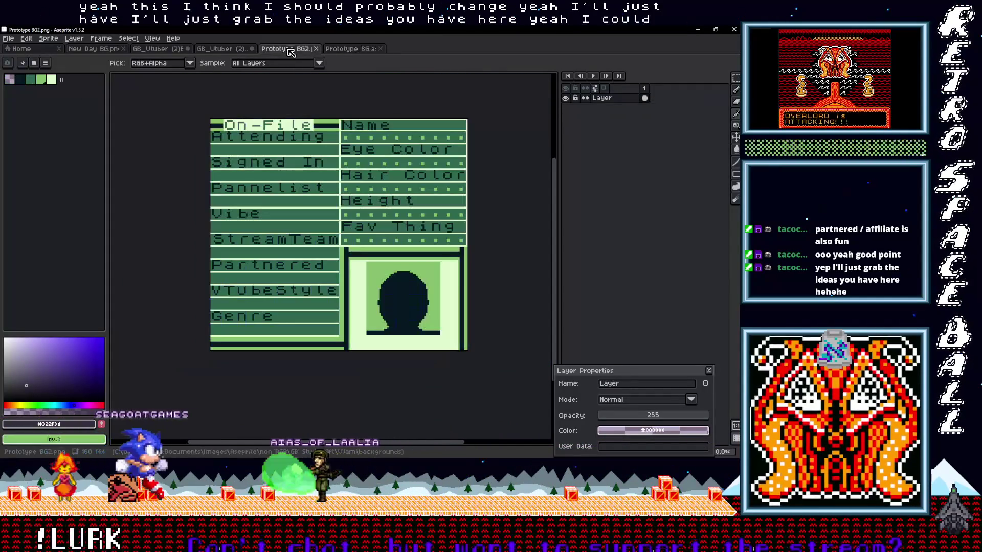
# Step: Glance at the File menu, then bring the backgrounds folder window to the front
pyautogui.click(14, 41)
pyautogui.click(450, 48)
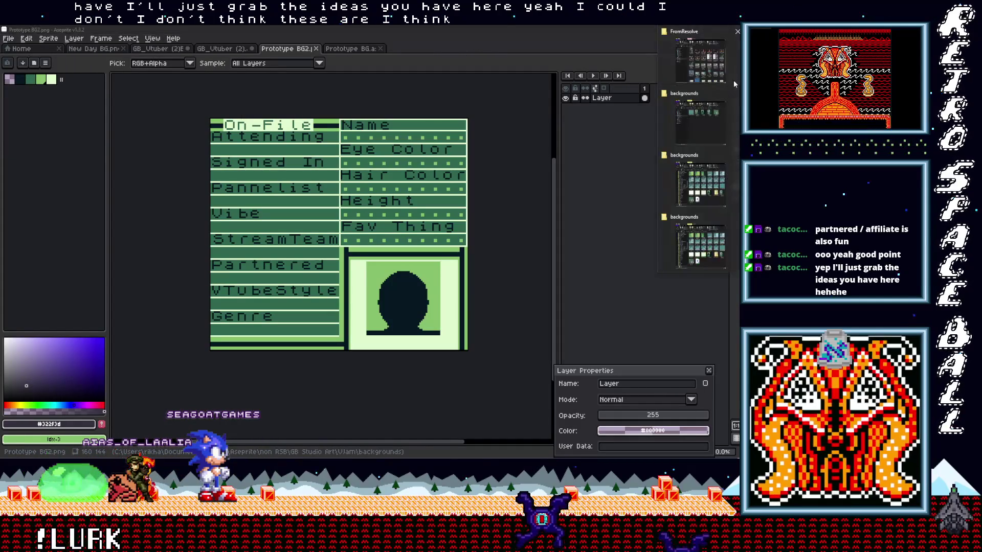
pyautogui.click(695, 129)
pyautogui.click(694, 128)
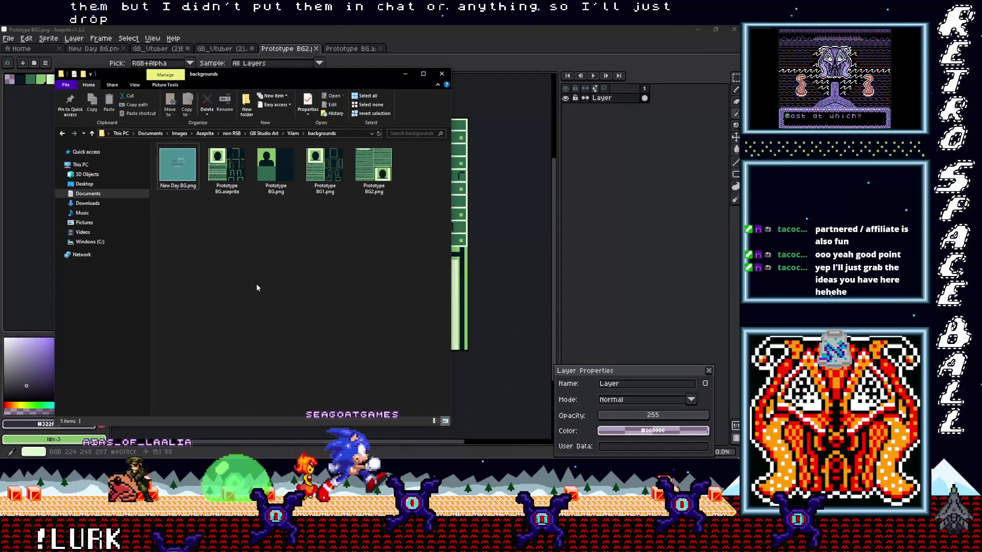
# Step: Select Prototype BG1.png and Prototype BG2.png and drag them out of the backgrounds folder
pyautogui.click(326, 163)
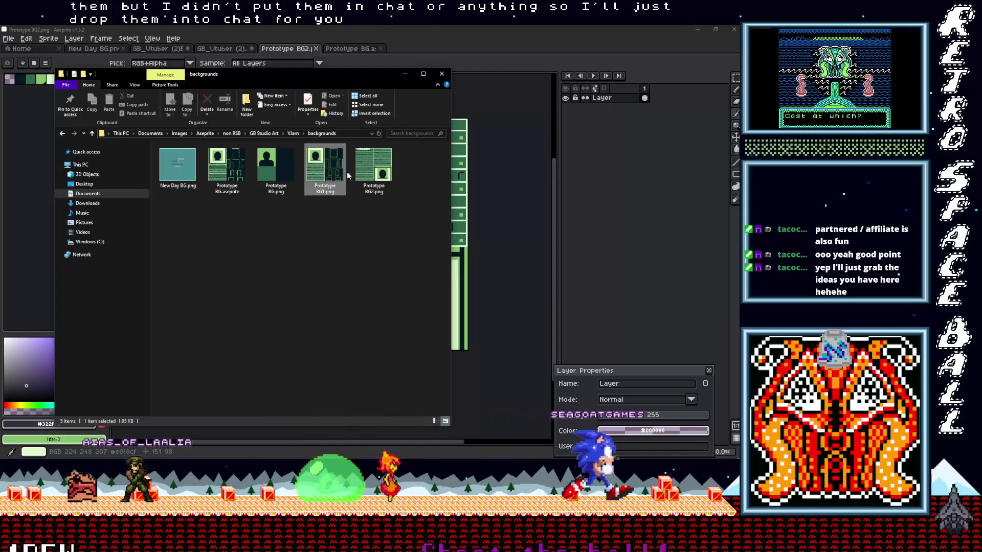
pyautogui.keyDown('ctrl'); pyautogui.click(373, 169); pyautogui.keyUp('ctrl')
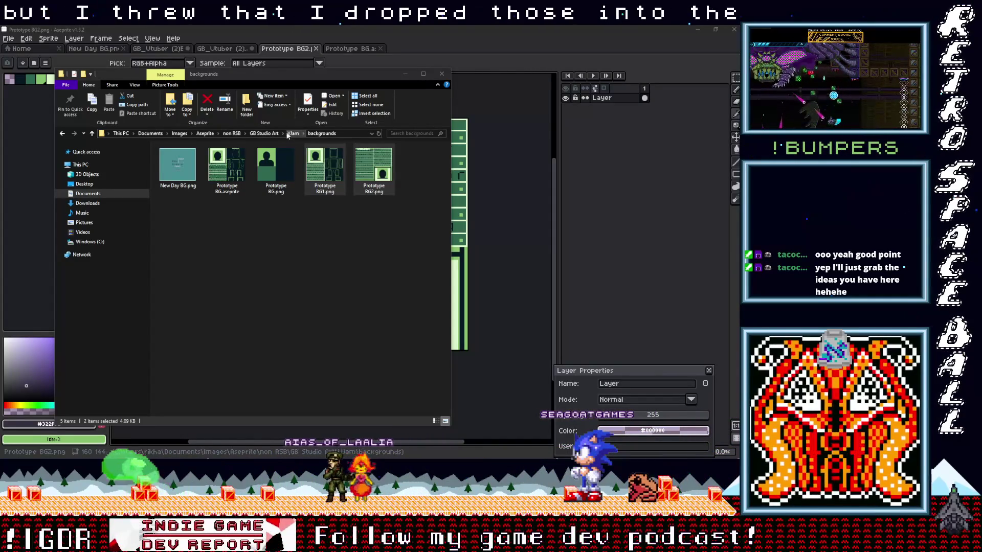
pyautogui.moveTo(276, 165); pyautogui.dragTo(404, 75)
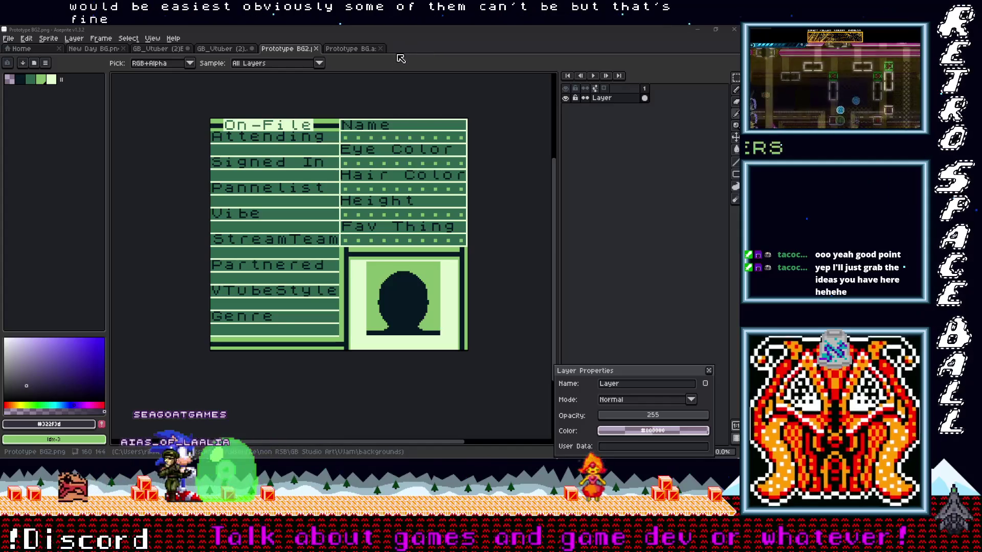
# Step: Look over the Prototype BG, BG2, VTuber and New Day BG sprites, then return to GB Studio
pyautogui.click(348, 48)
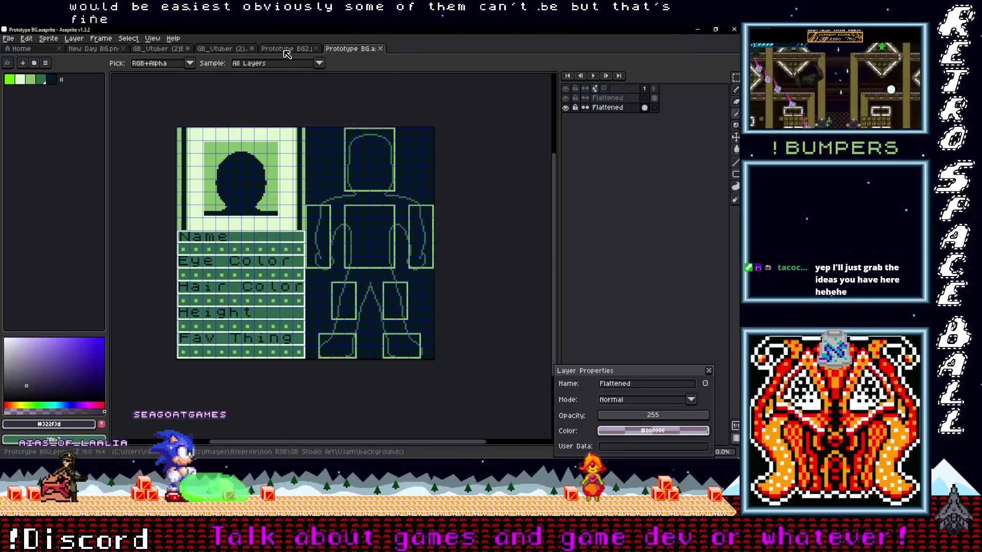
pyautogui.click(300, 51)
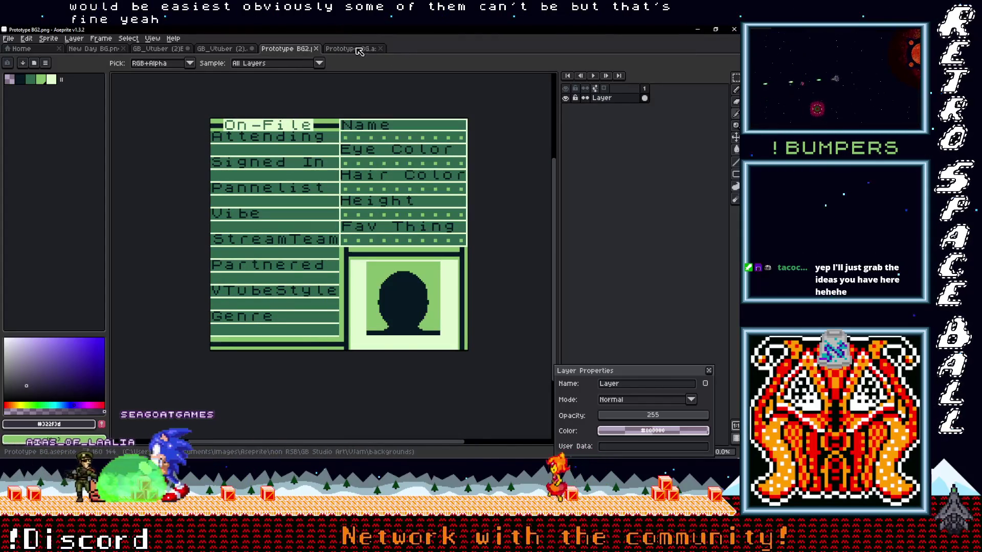
pyautogui.click(223, 48)
pyautogui.click(92, 48)
pyautogui.click(159, 49)
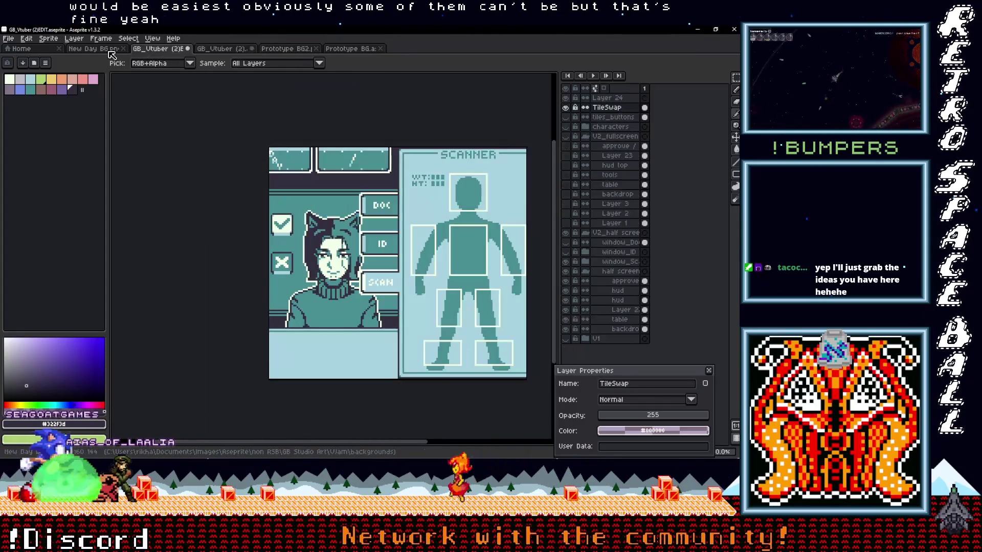
pyautogui.click(94, 49)
pyautogui.click(694, 38)
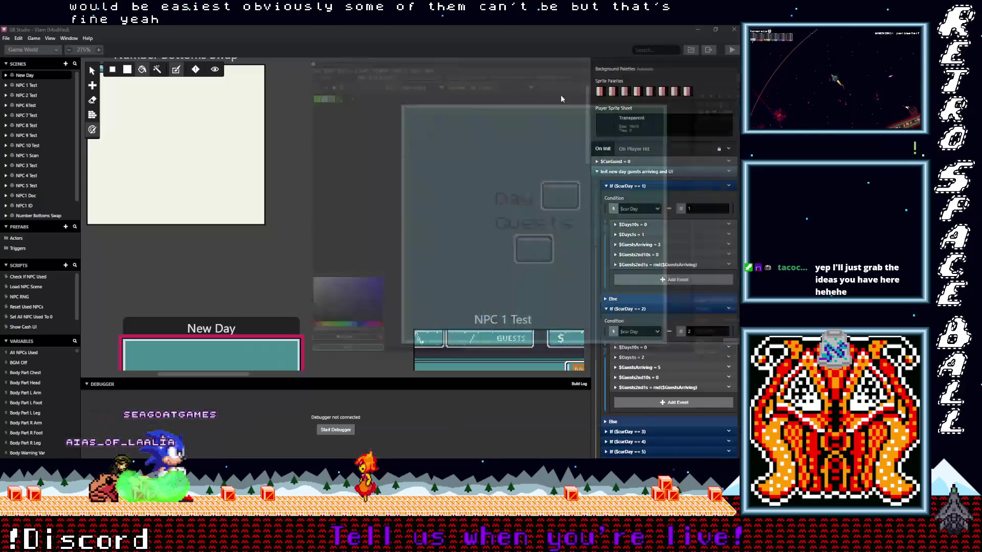
# Step: Pan the game world and select the NPC 1 Test scene to show its settings
pyautogui.moveTo(384, 262); pyautogui.dragTo(338, 266)
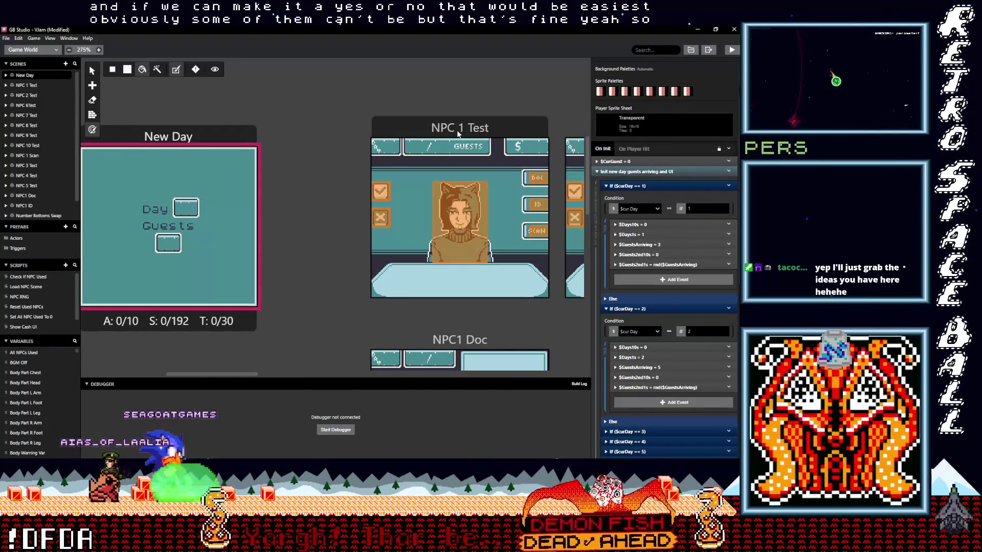
pyautogui.click(460, 129)
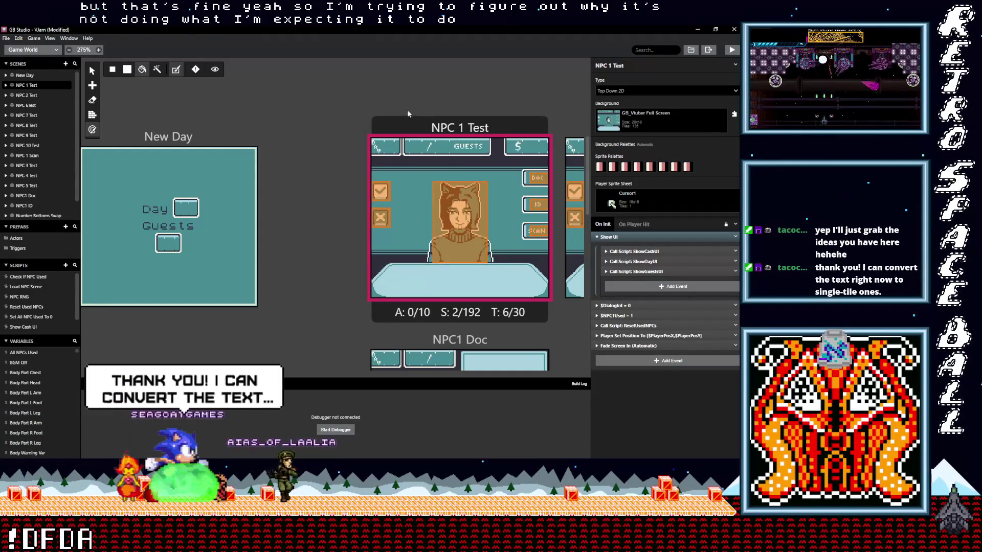
# Step: Inspect the player position event and scene trigger, then open the Load NPC Scene script
pyautogui.click(624, 336)
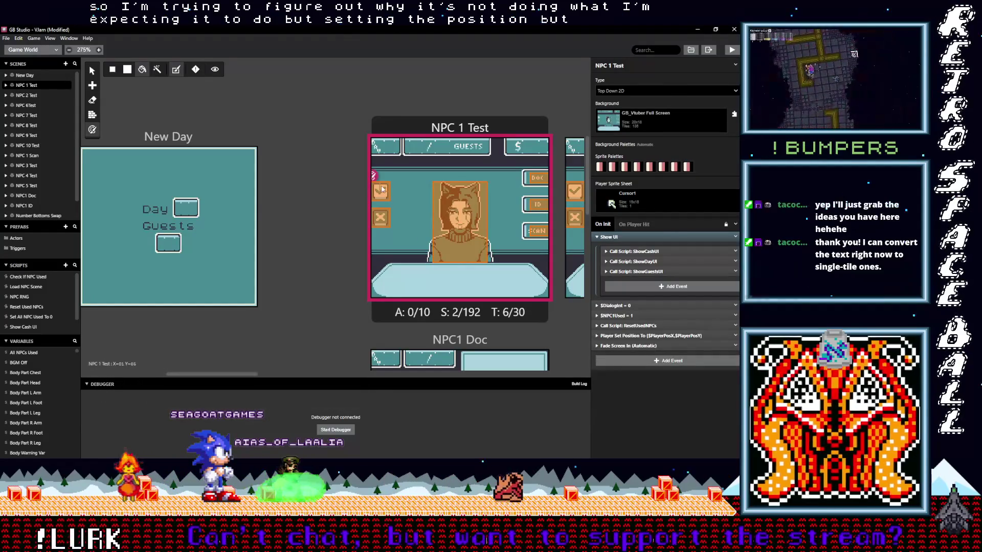
pyautogui.click(495, 203)
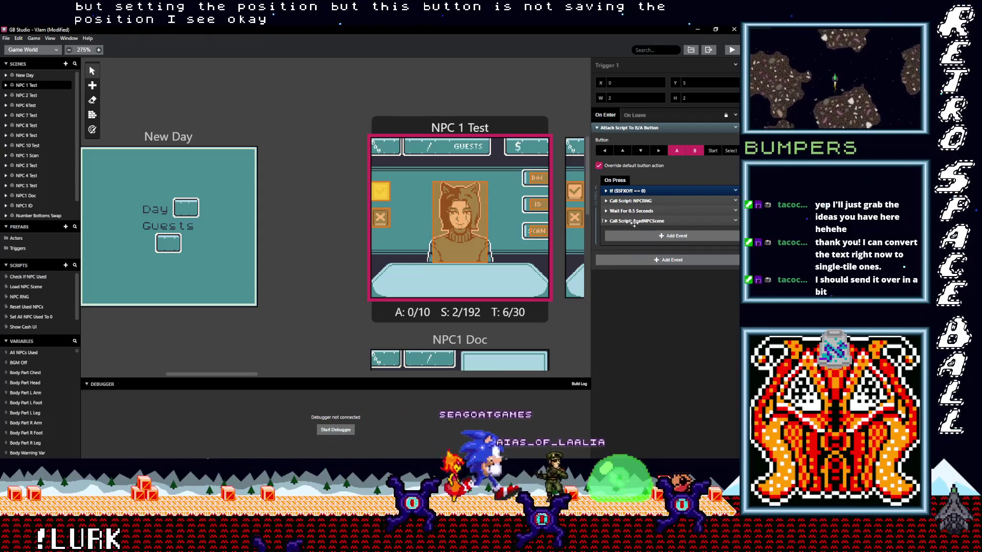
pyautogui.click(29, 287)
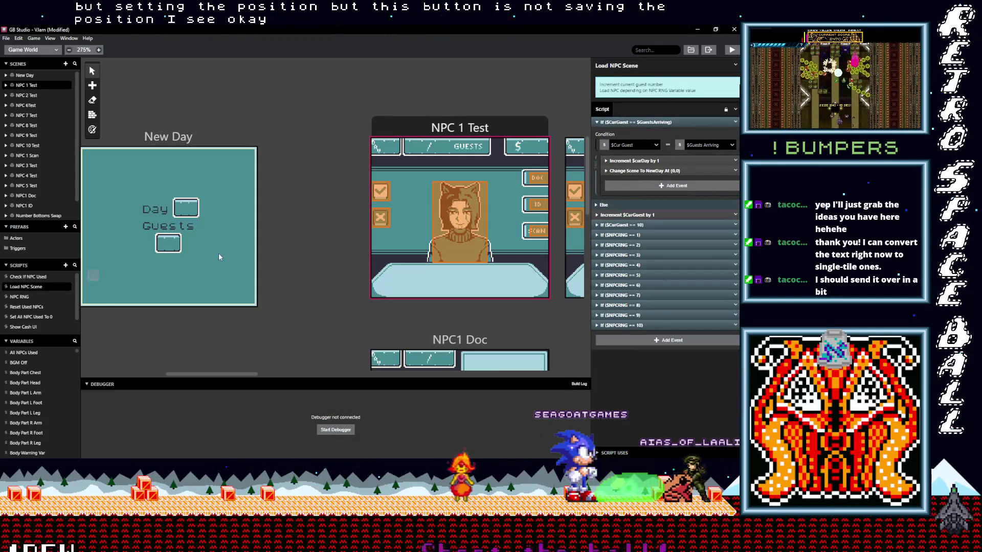
# Step: Collapse the If ($CurGuest == $GuestsArriving) block and dismiss Add Event without adding anything
pyautogui.click(637, 122)
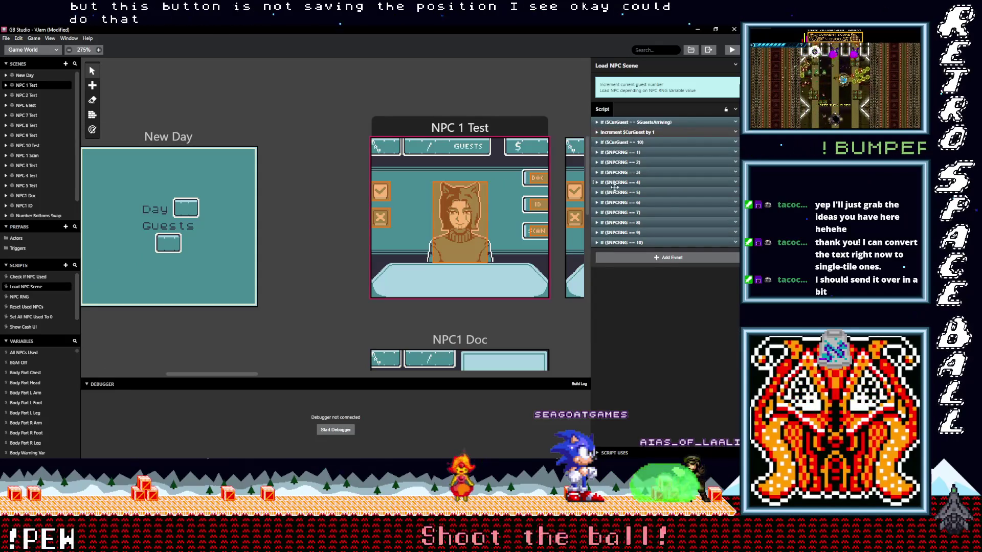
pyautogui.click(636, 258)
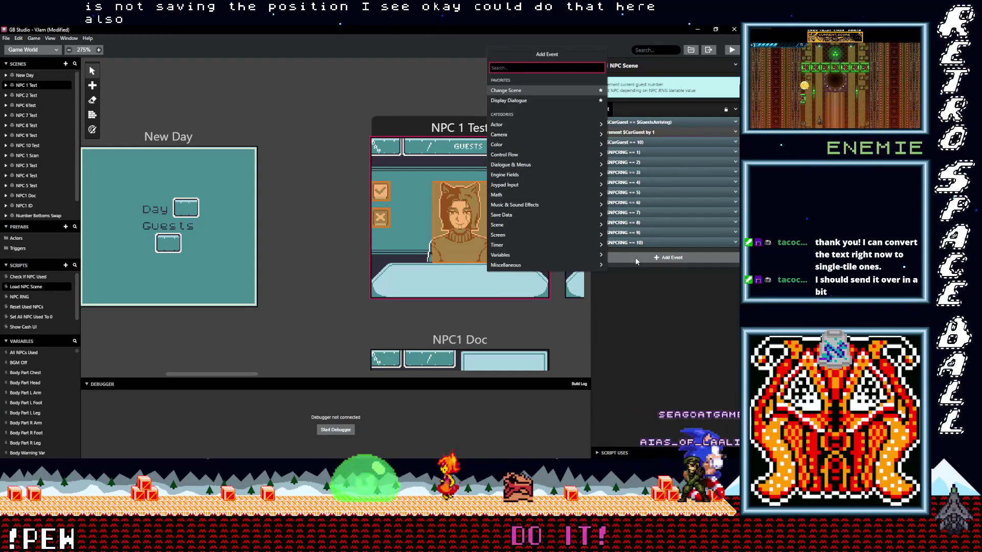
pyautogui.press('Escape')
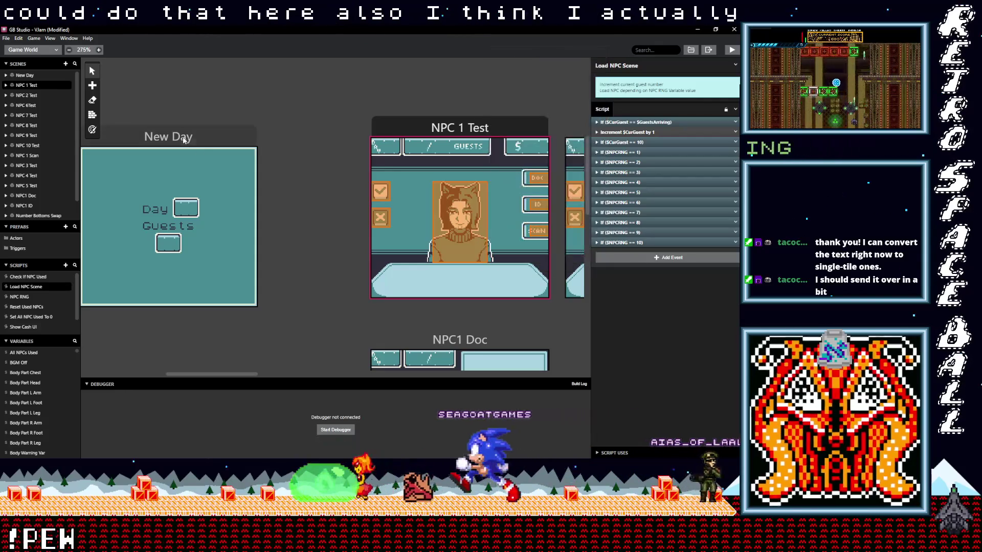
# Step: Select New Day, Start menu, then the NPC1 Doc trigger to view its On Press script
pyautogui.click(167, 222)
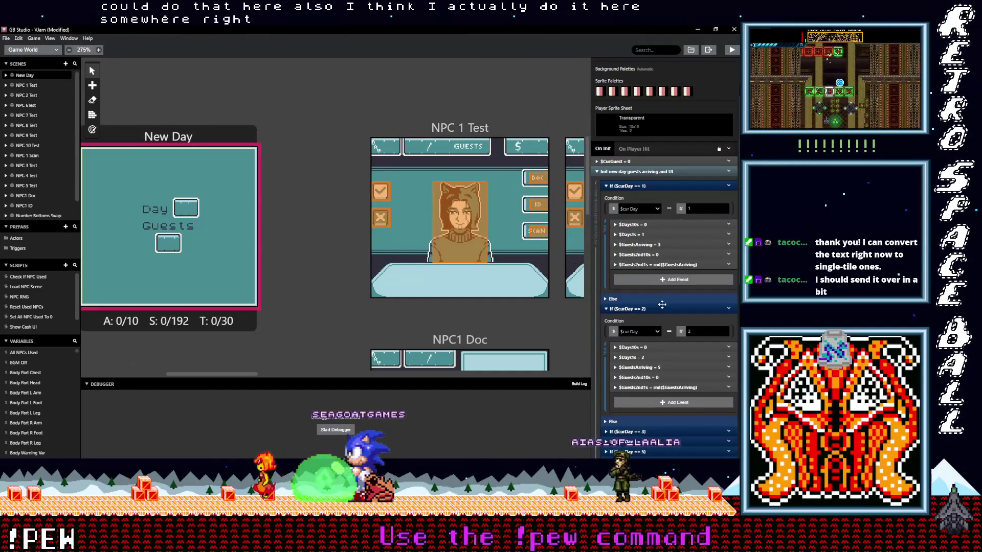
pyautogui.moveTo(235, 373); pyautogui.dragTo(142, 378)
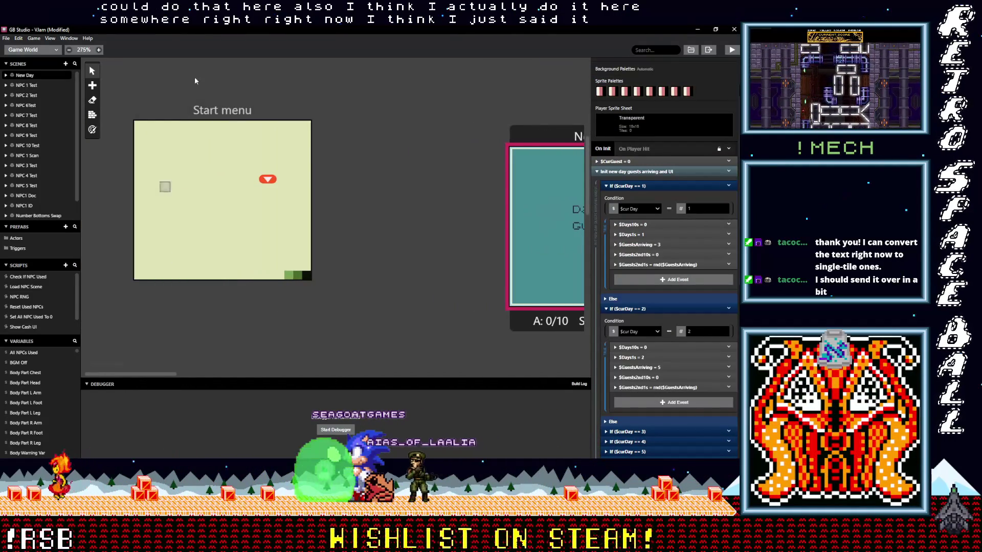
pyautogui.click(213, 110)
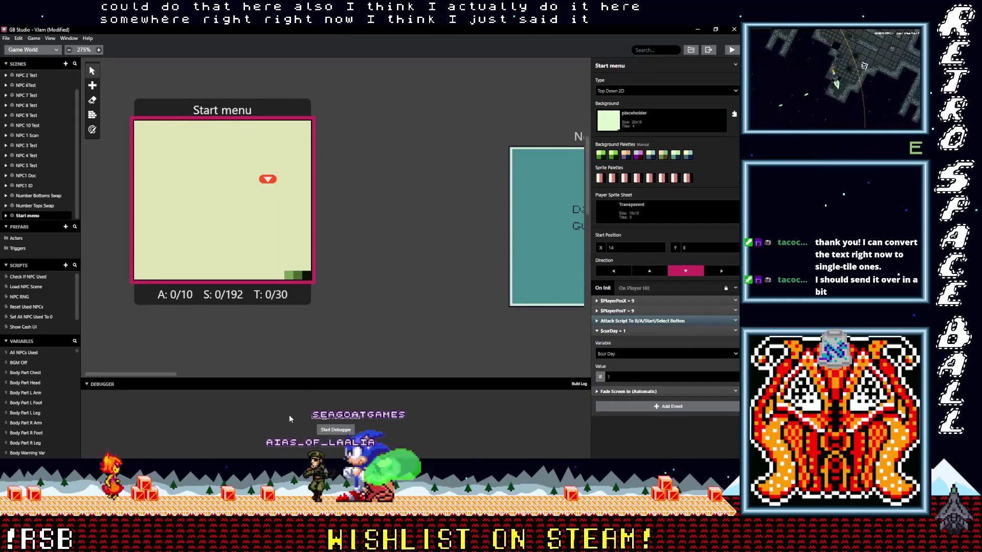
pyautogui.scroll(-2, 402, 300)
pyautogui.moveTo(165, 377); pyautogui.dragTo(328, 377)
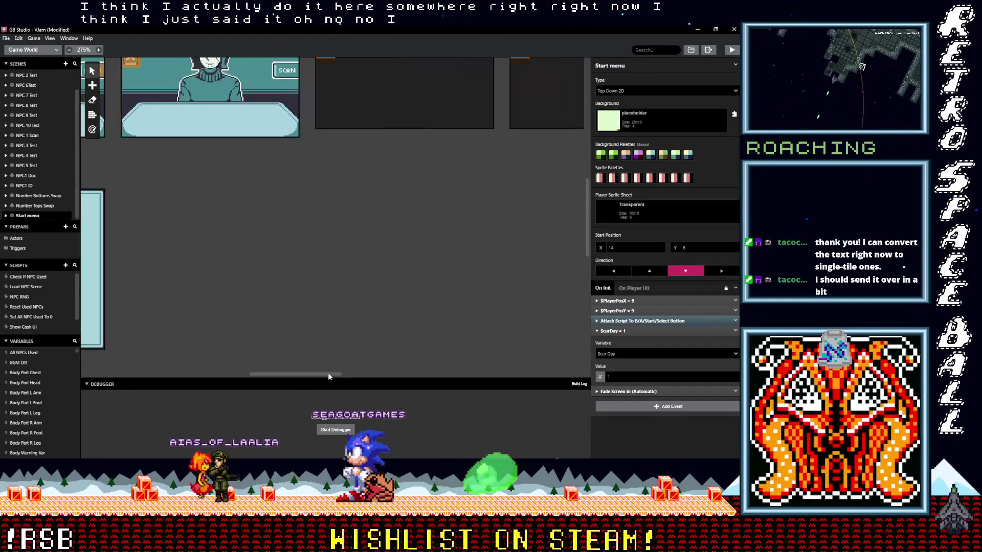
pyautogui.click(354, 232)
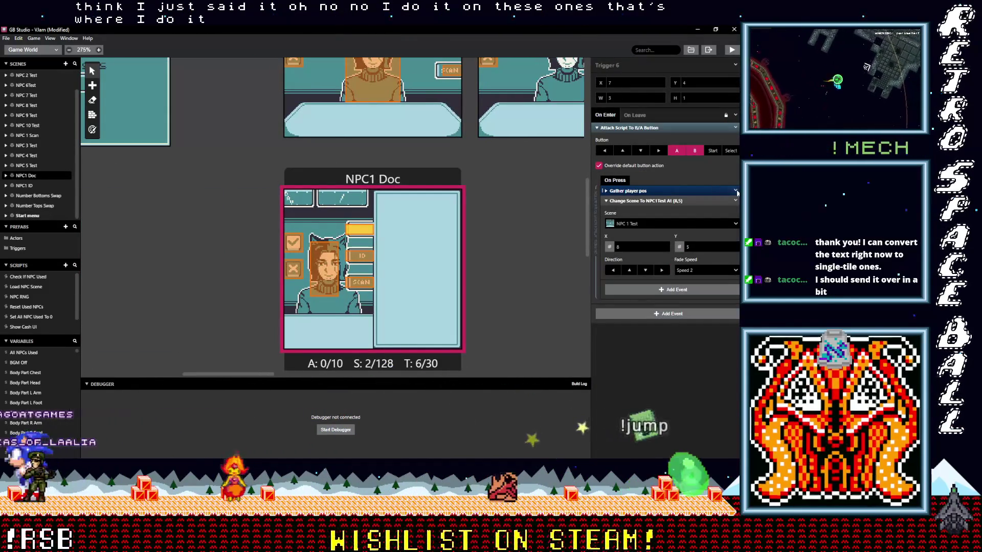
# Step: Copy the Gather player pos event and paste it into both NPC 1 Test trigger scripts
pyautogui.click(735, 190)
pyautogui.click(708, 267)
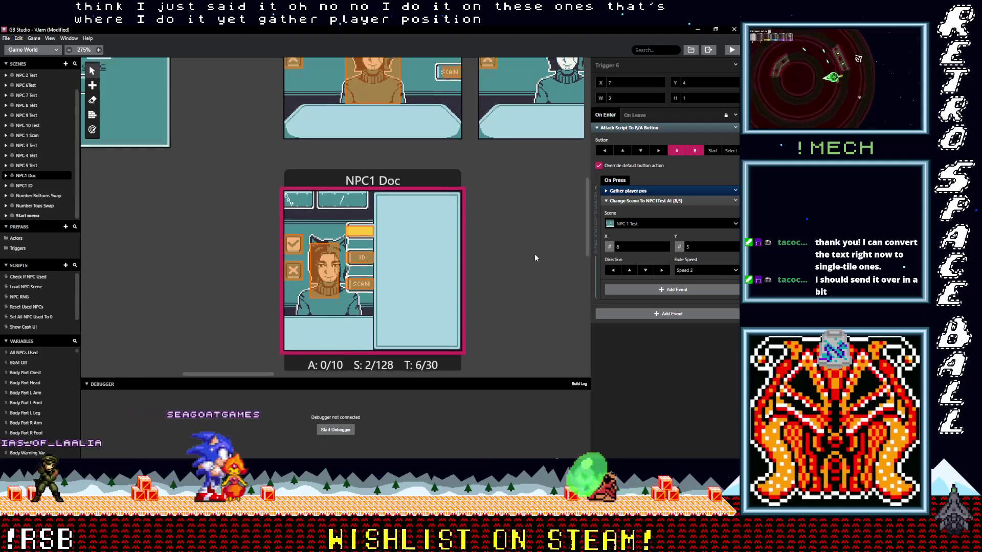
pyautogui.scroll(5, 534, 254)
pyautogui.click(448, 204)
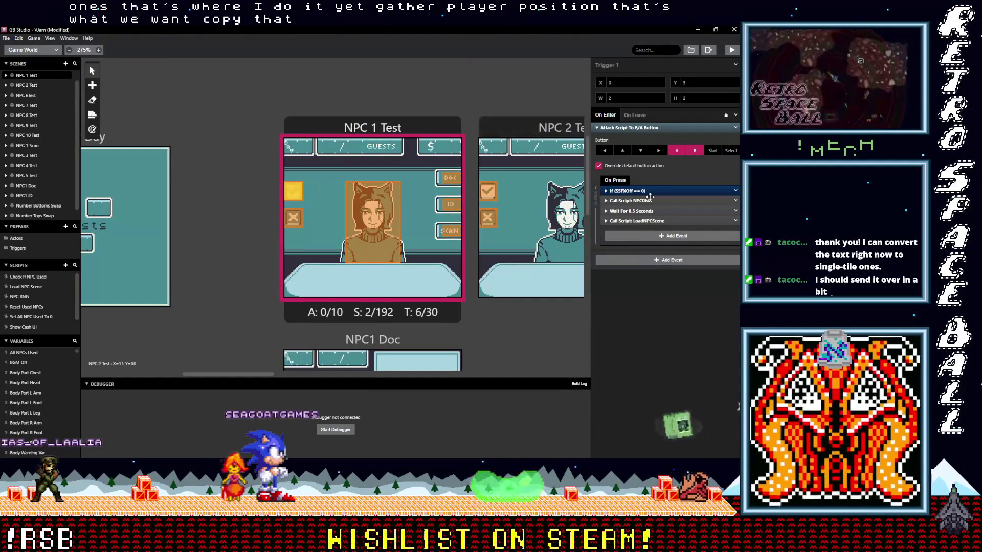
pyautogui.hotkey('ctrl', 'v')
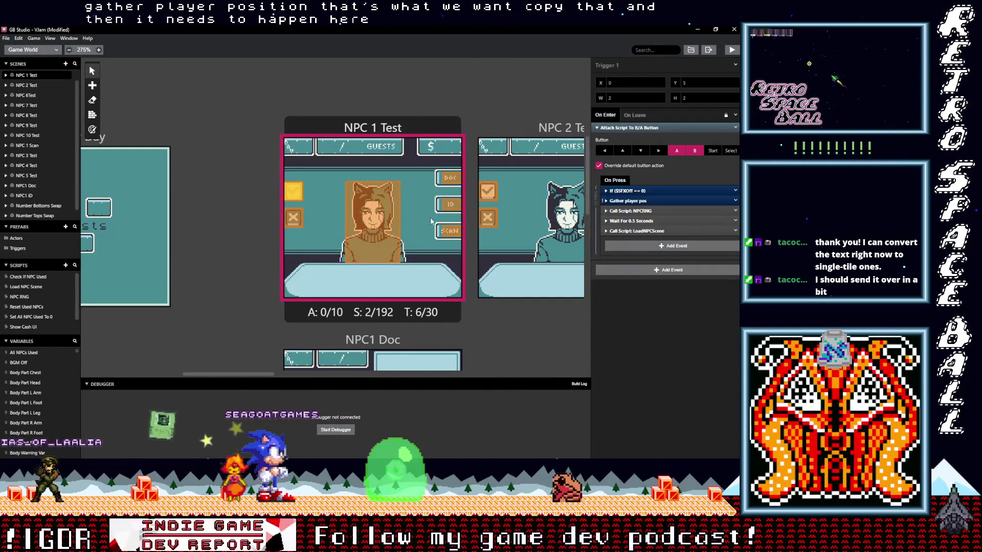
pyautogui.click(449, 230)
pyautogui.hotkey('ctrl', 'v')
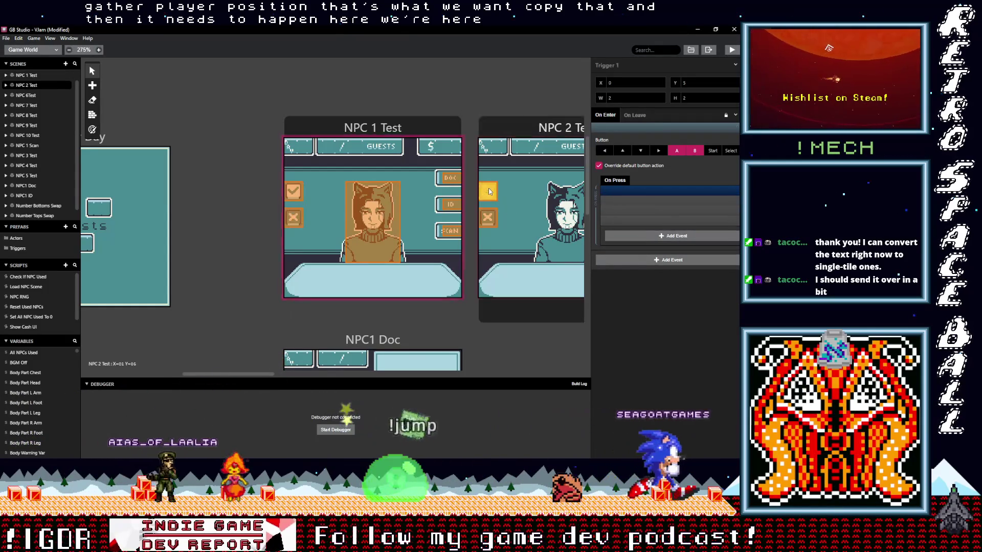
# Step: Paste Gather player pos into the NPC 2 Test triggers and reorder it in the NPC 3 Test trigger
pyautogui.click(496, 191)
pyautogui.hotkey('ctrl', 'v')
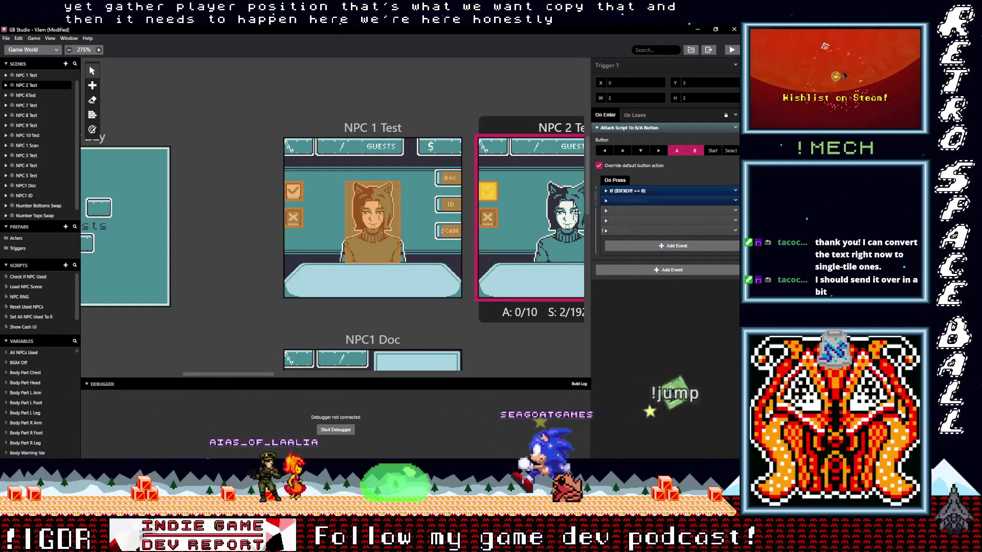
pyautogui.click(490, 219)
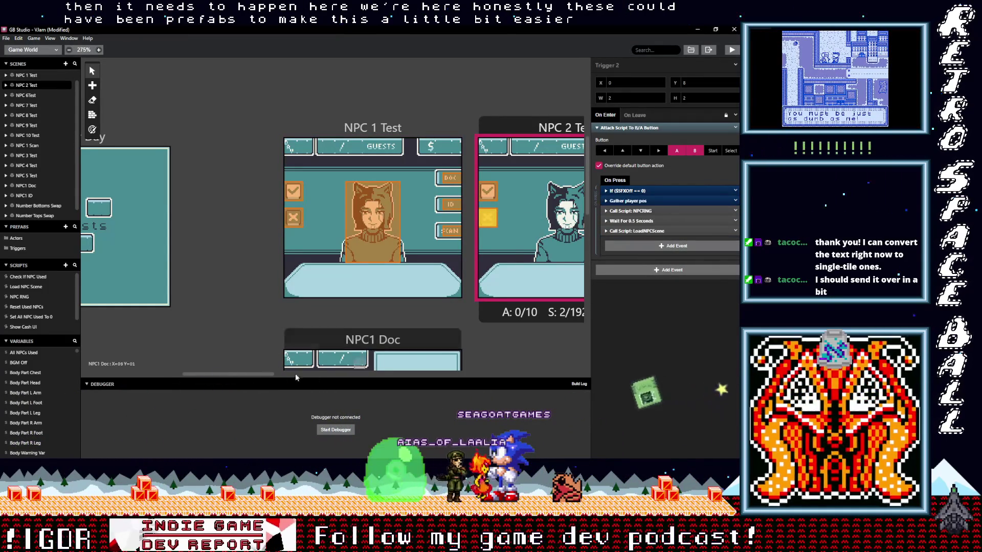
pyautogui.hscroll(5, 303, 372)
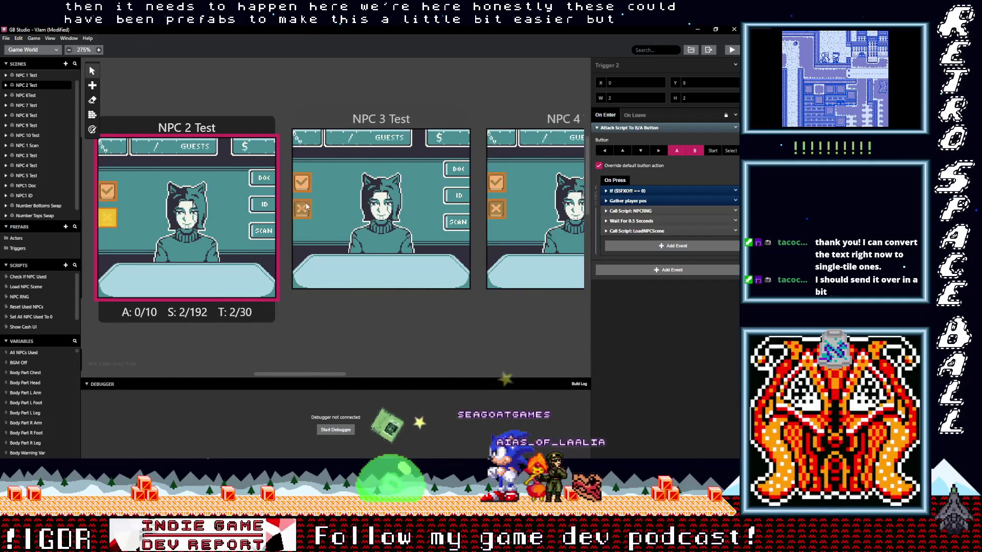
pyautogui.click(302, 209)
pyautogui.moveTo(628, 201); pyautogui.dragTo(623, 222)
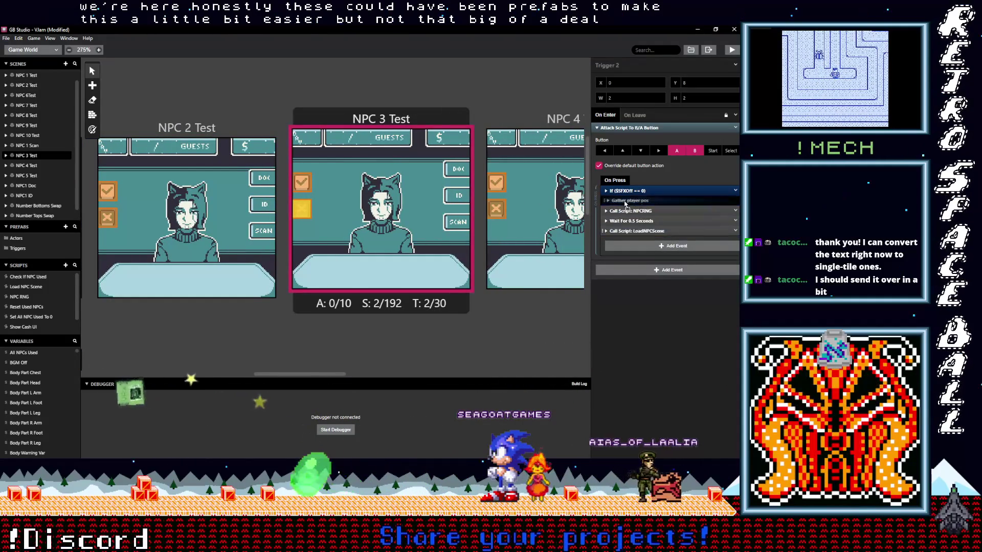
# Step: Paste Gather player pos after the condition in the other NPC 3 Test and NPC 4 Test triggers, undoing a misstep
pyautogui.click(305, 185)
pyautogui.click(647, 237)
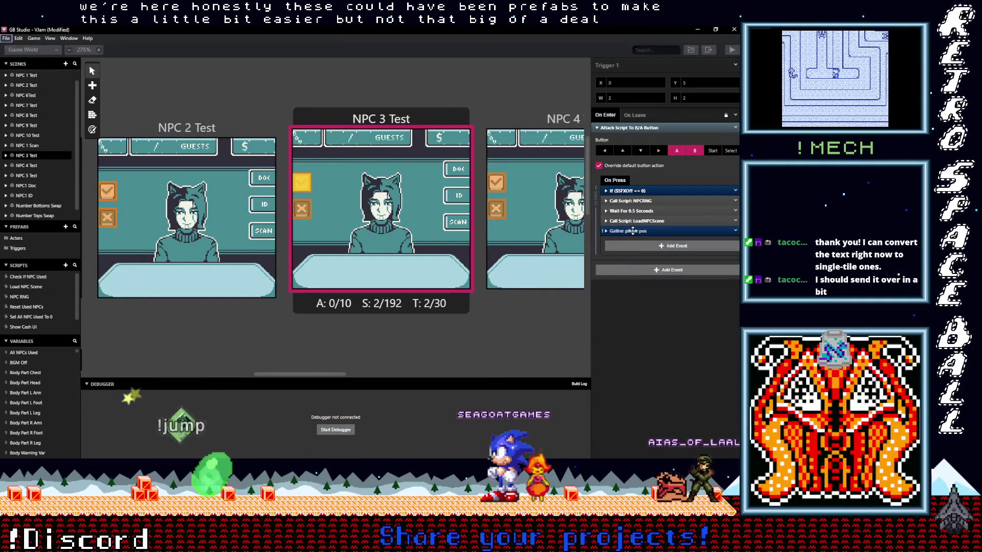
pyautogui.moveTo(637, 241); pyautogui.dragTo(631, 202)
pyautogui.moveTo(300, 373); pyautogui.dragTo(345, 374)
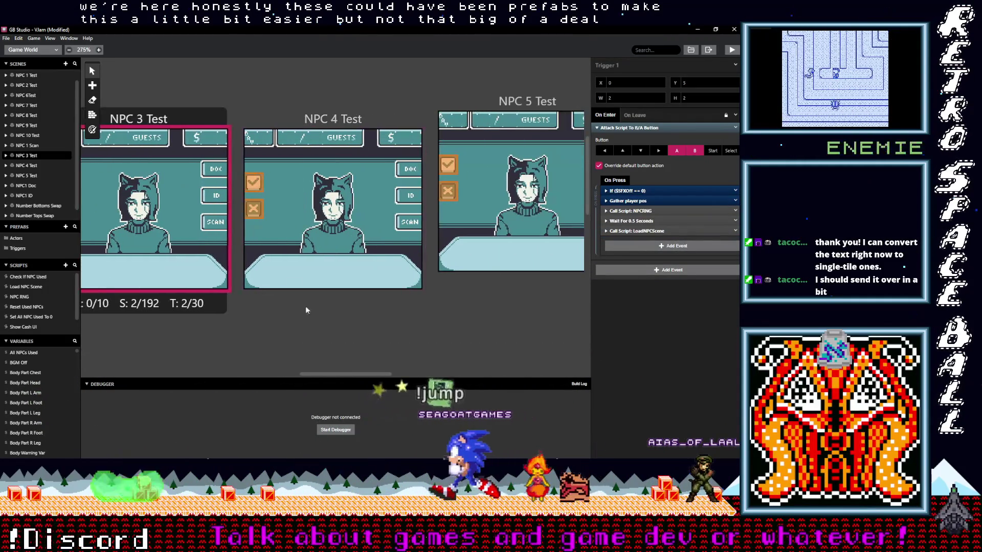
pyautogui.click(253, 207)
pyautogui.click(647, 237)
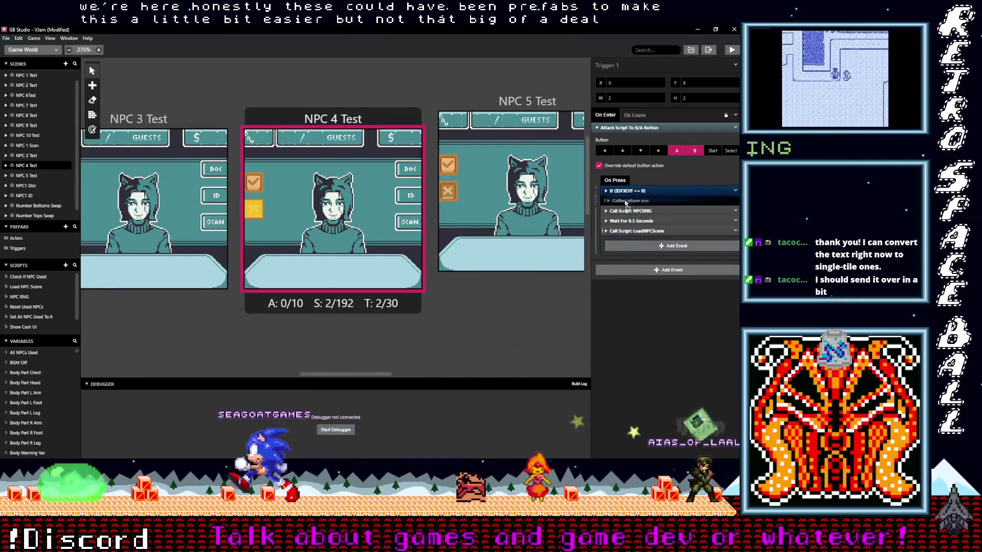
pyautogui.hotkey('ctrl', 'z')
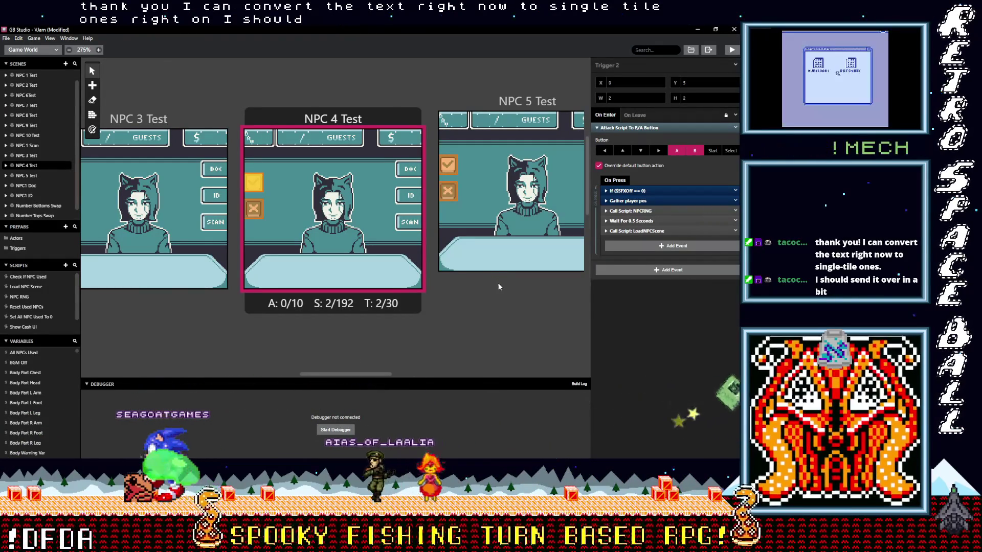
# Step: Paste Gather player pos after the condition in the NPC 5 Test and NPC 6Test checkbox triggers
pyautogui.click(449, 165)
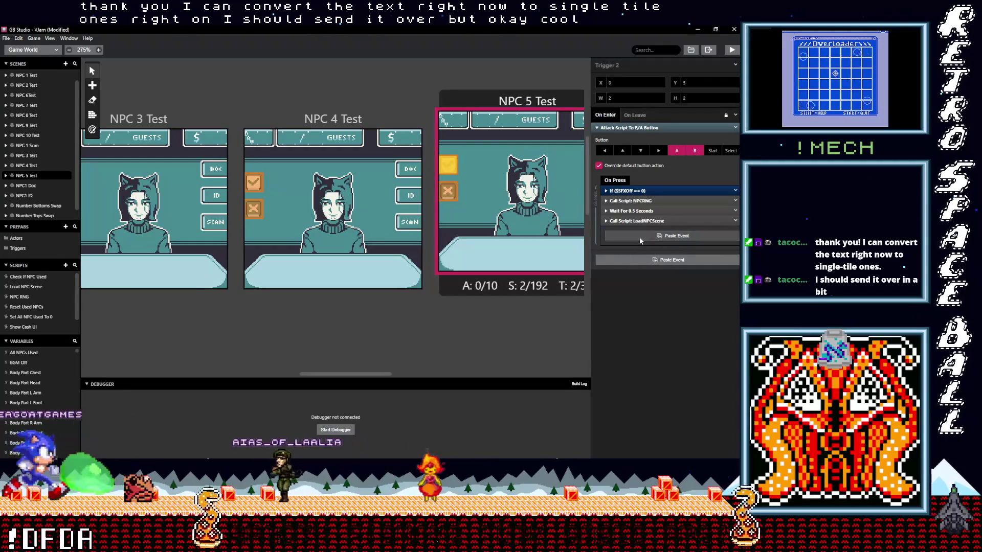
pyautogui.click(640, 240)
pyautogui.moveTo(633, 240); pyautogui.dragTo(632, 207)
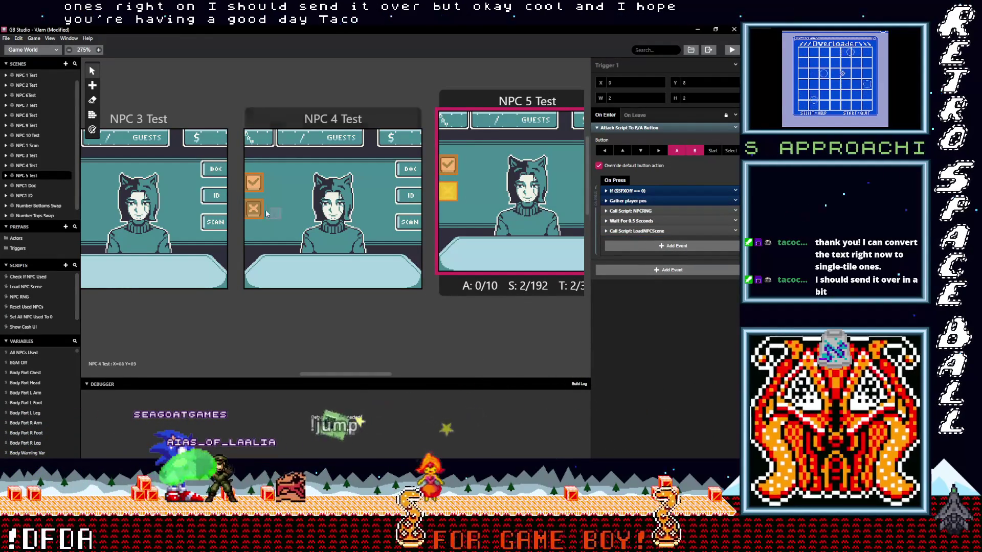
pyautogui.moveTo(254, 210); pyautogui.dragTo(449, 191)
pyautogui.click(452, 193)
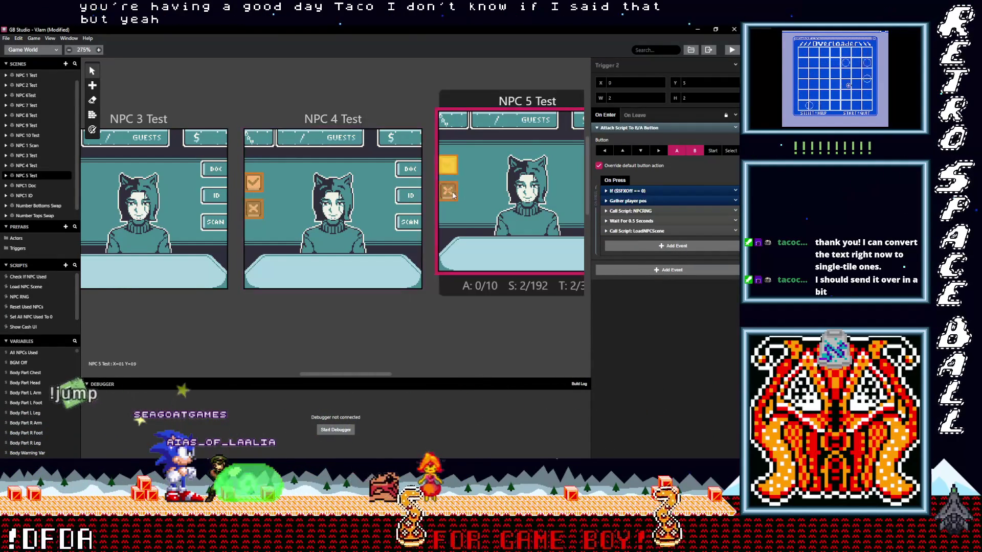
pyautogui.moveTo(343, 374); pyautogui.dragTo(405, 373)
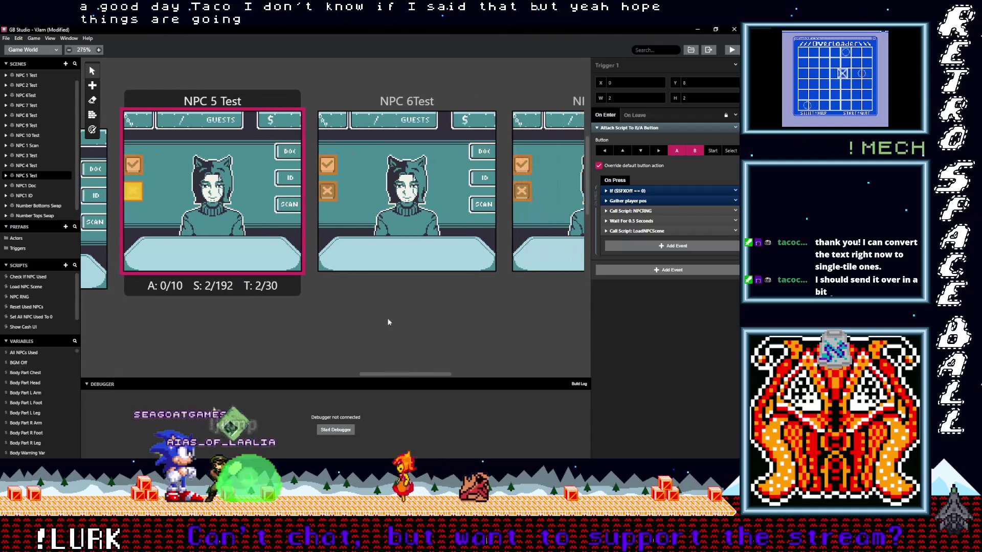
pyautogui.click(407, 192)
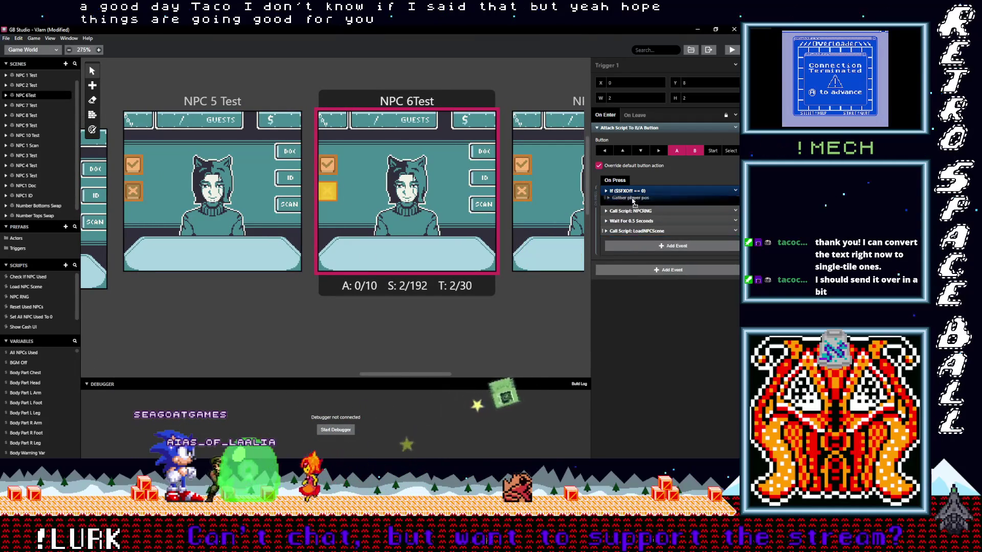
pyautogui.click(455, 184)
pyautogui.click(626, 238)
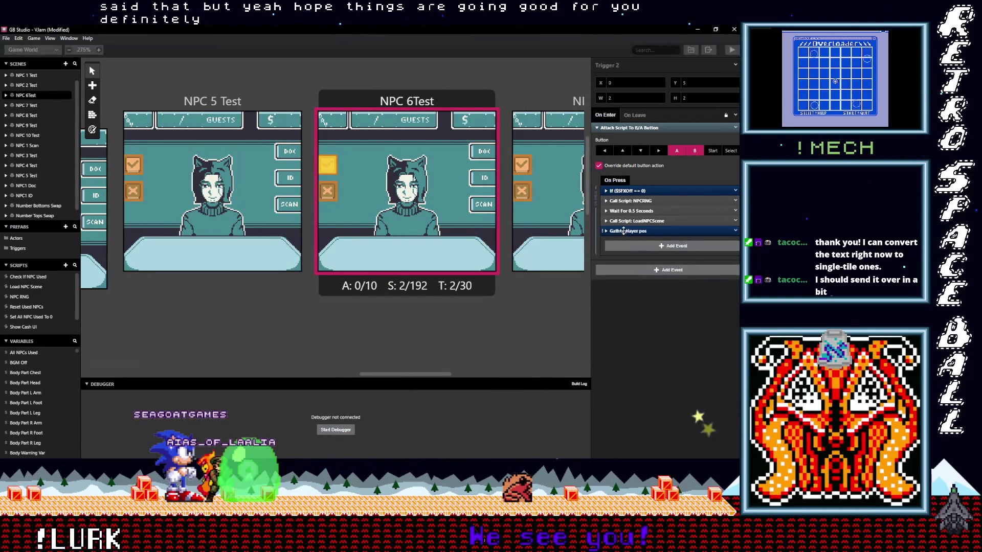
pyautogui.moveTo(394, 372); pyautogui.dragTo(441, 376)
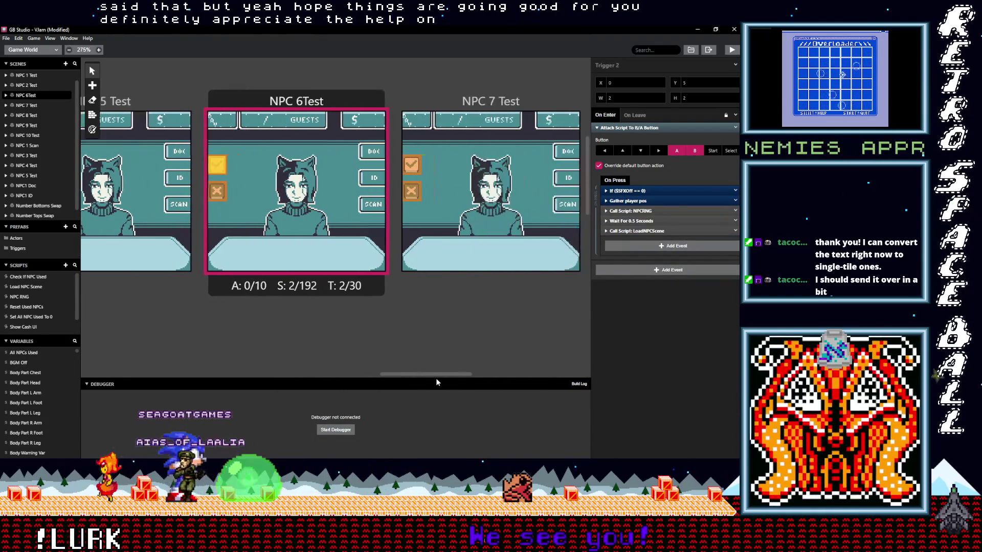
# Step: Check the NPC 7–10 Test triggers, pasting Gather player pos into NPC 8 and NPC 9 Test checkbox triggers
pyautogui.click(309, 193)
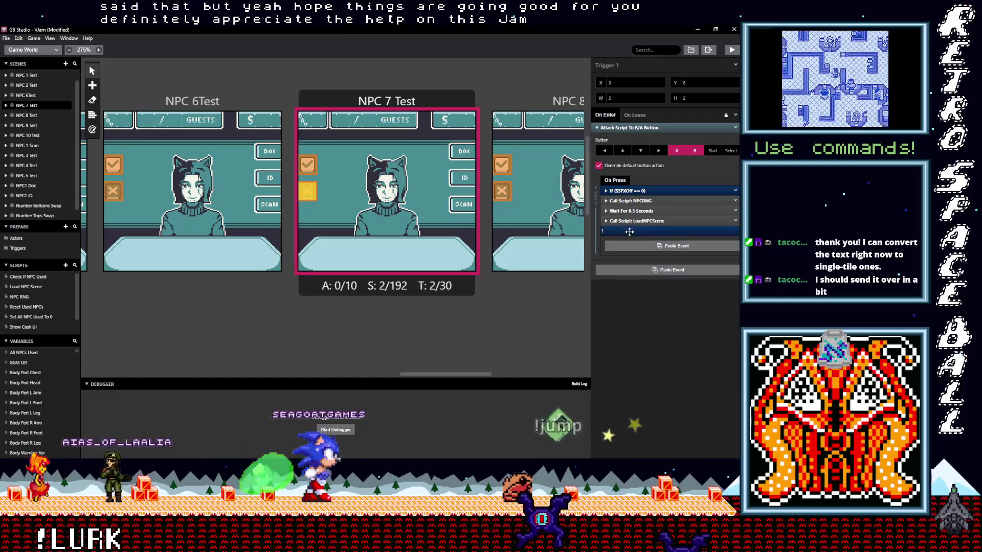
pyautogui.click(307, 165)
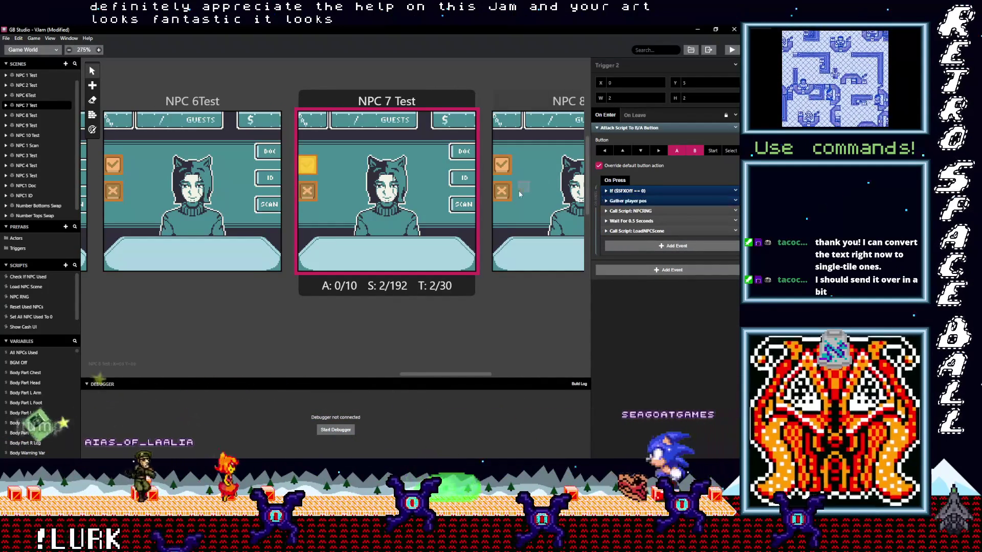
pyautogui.click(503, 193)
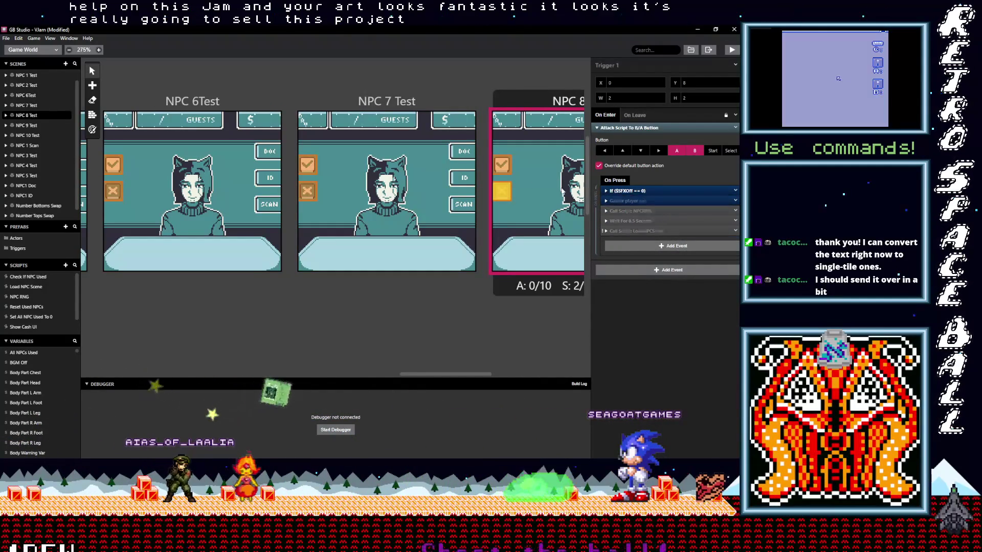
pyautogui.click(503, 164)
pyautogui.click(636, 235)
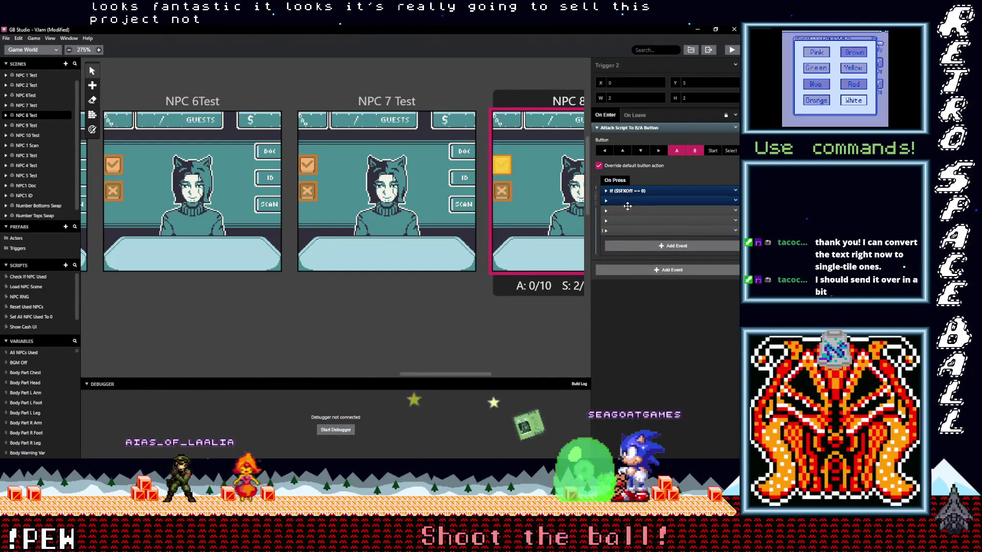
pyautogui.moveTo(470, 374); pyautogui.dragTo(522, 374)
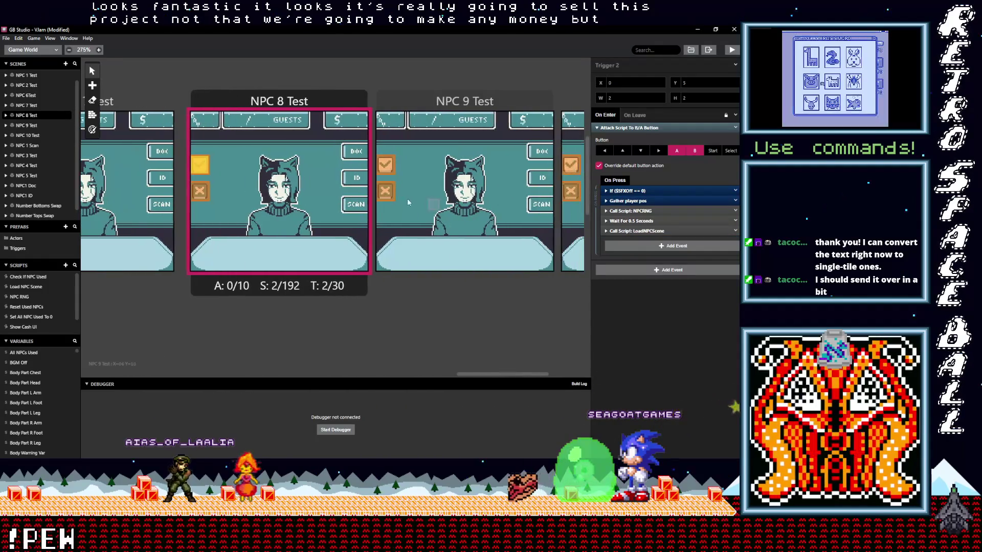
pyautogui.click(385, 166)
pyautogui.click(663, 239)
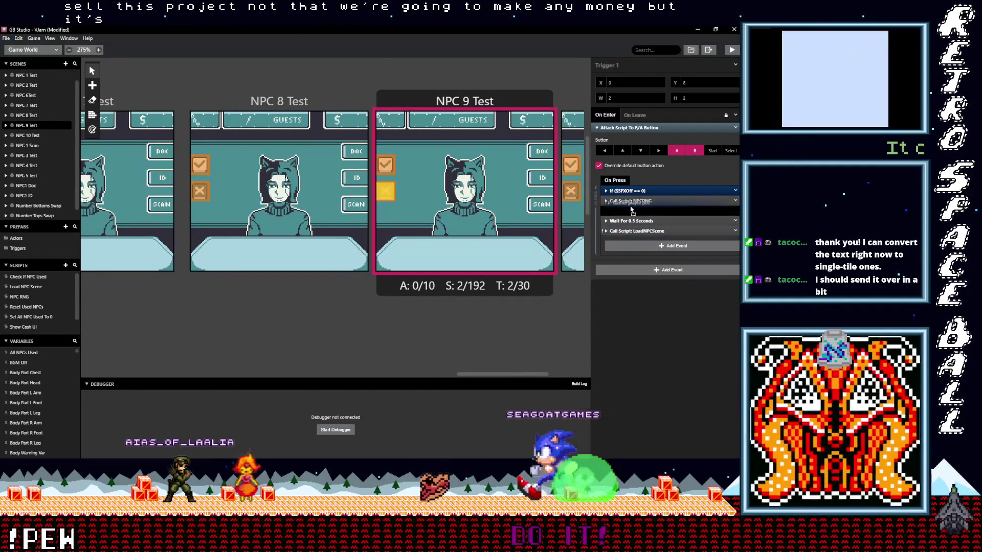
pyautogui.click(572, 192)
pyautogui.click(386, 191)
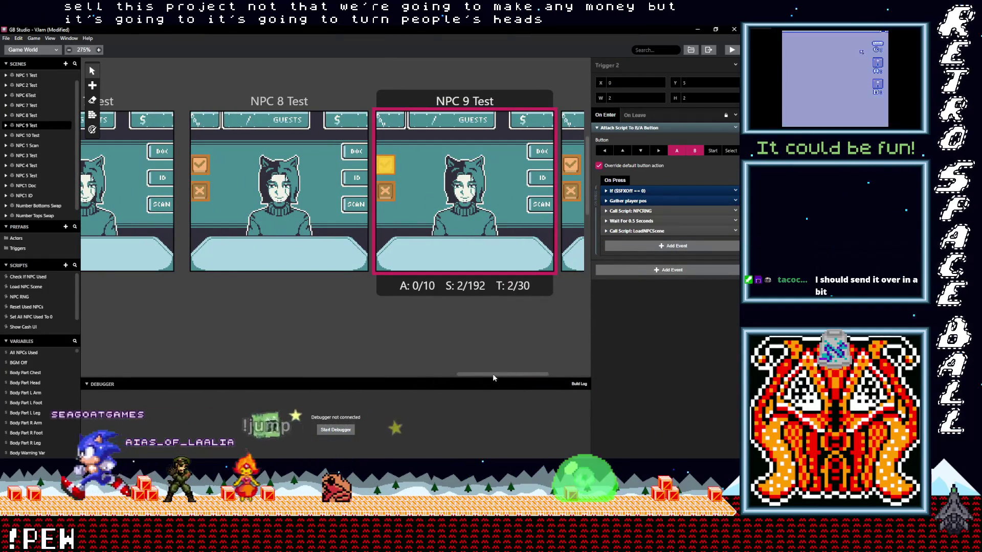
pyautogui.moveTo(493, 374); pyautogui.dragTo(537, 373)
pyautogui.click(395, 193)
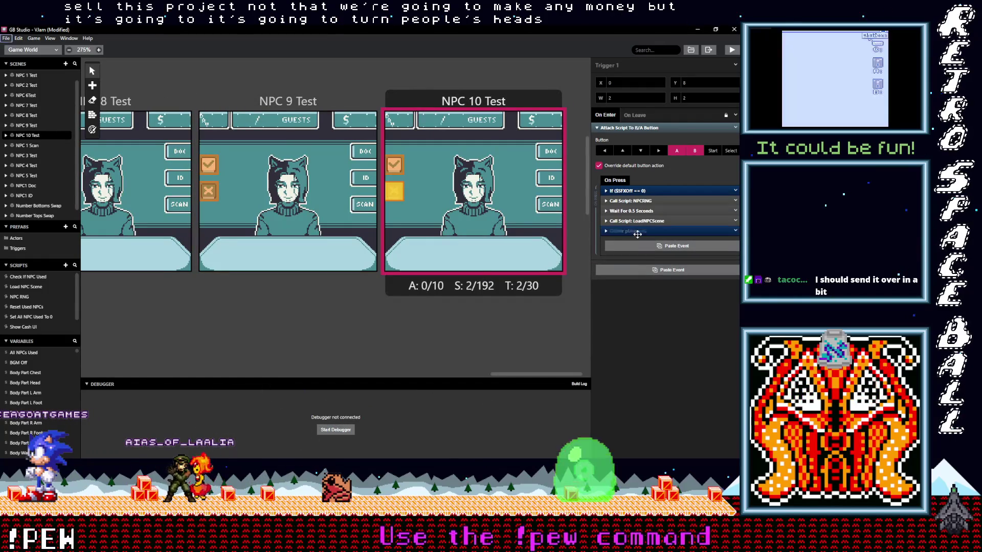
pyautogui.click(394, 165)
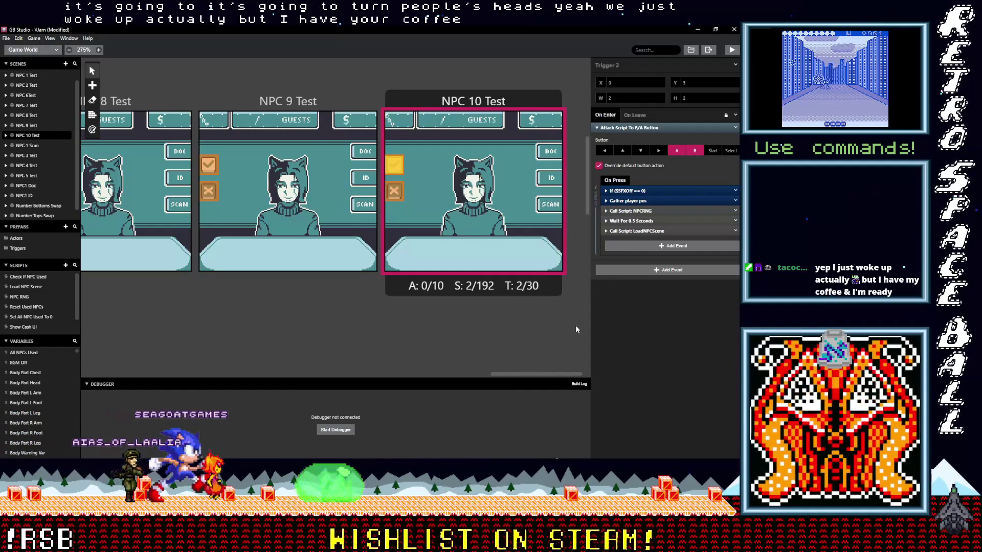
pyautogui.moveTo(551, 375)
pyautogui.mouseDown()
pyautogui.moveTo(214, 364)
pyautogui.moveTo(228, 360)
pyautogui.mouseUp()
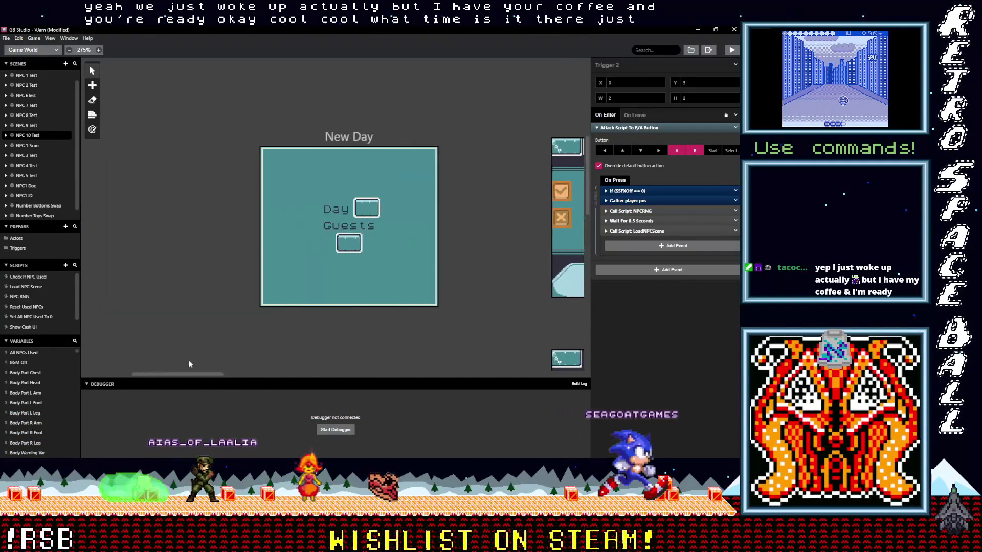
pyautogui.scroll(-5, 310, 329)
# Step: Reposition Gather player pos right below the If event in the NPC1 Doc and NPC1 ID triggers
pyautogui.click(501, 230)
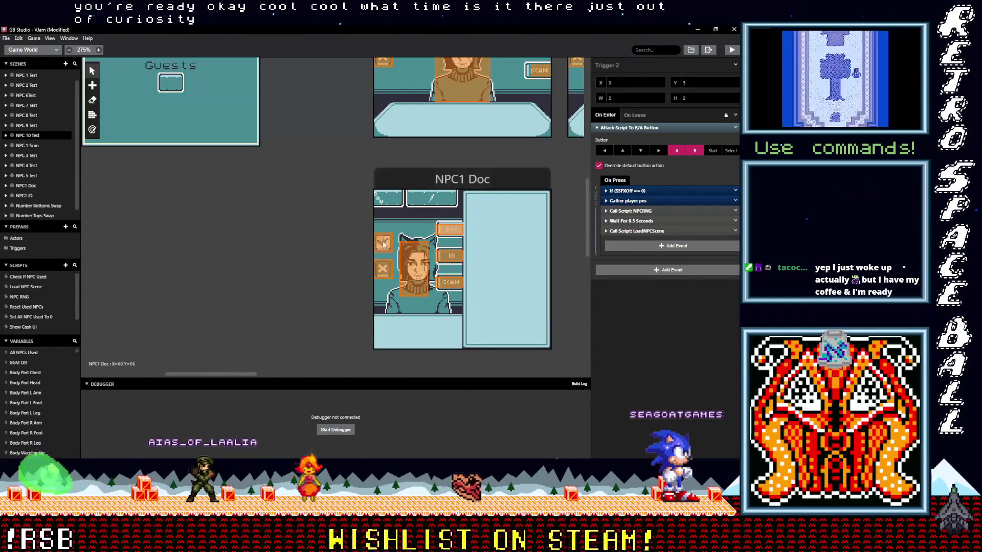
pyautogui.moveTo(639, 234); pyautogui.dragTo(636, 201)
pyautogui.press('Delete')
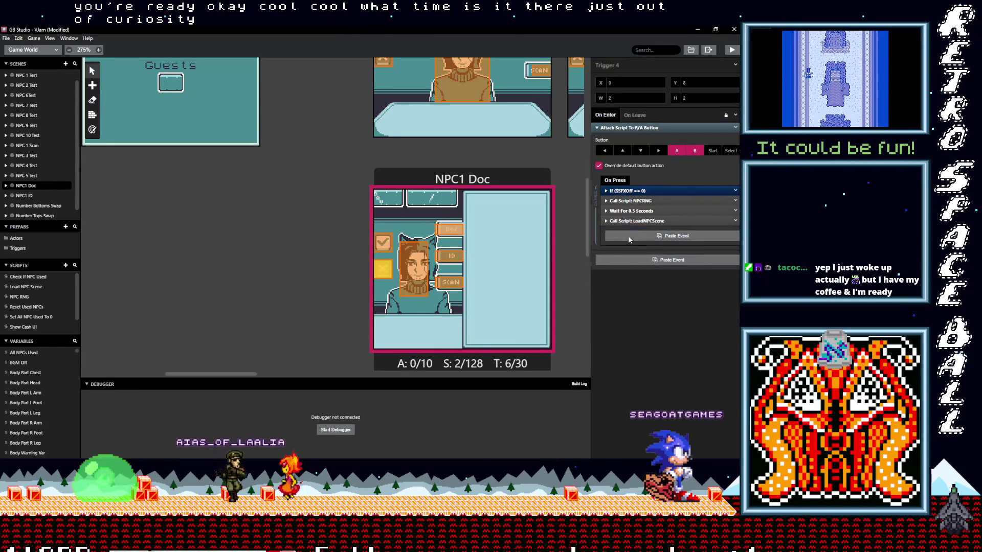
pyautogui.click(629, 236)
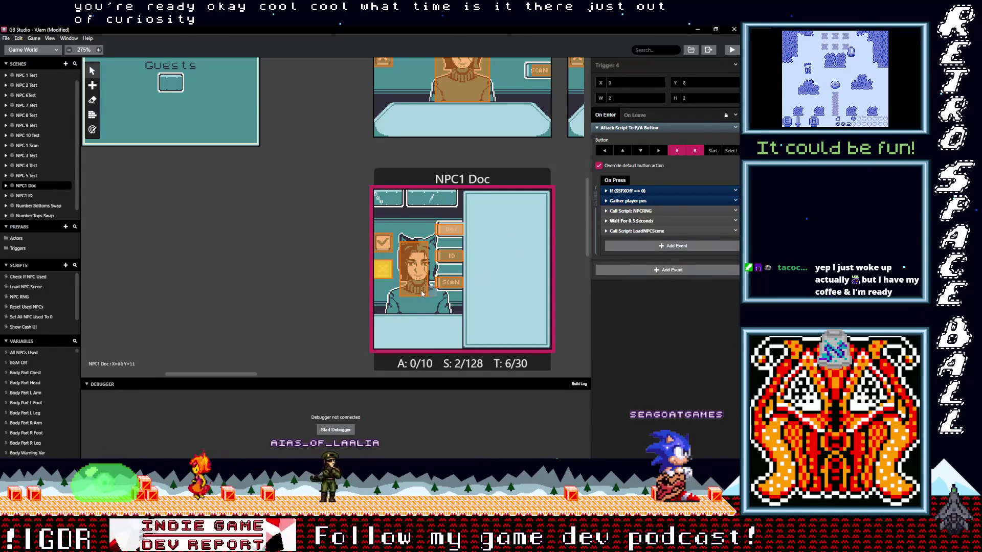
pyautogui.scroll(-3, 421, 293)
pyautogui.click(429, 282)
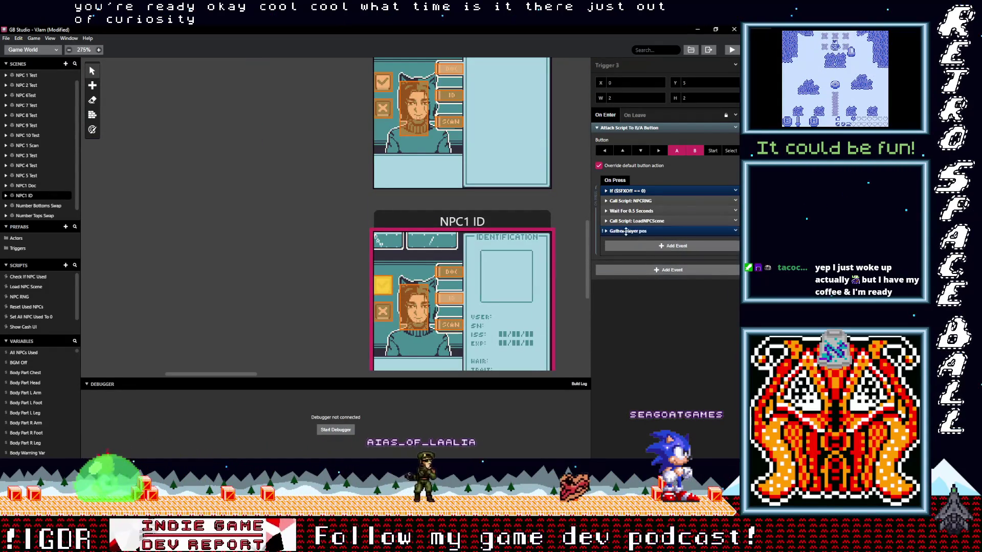
pyautogui.hotkey('ctrl', 'x')
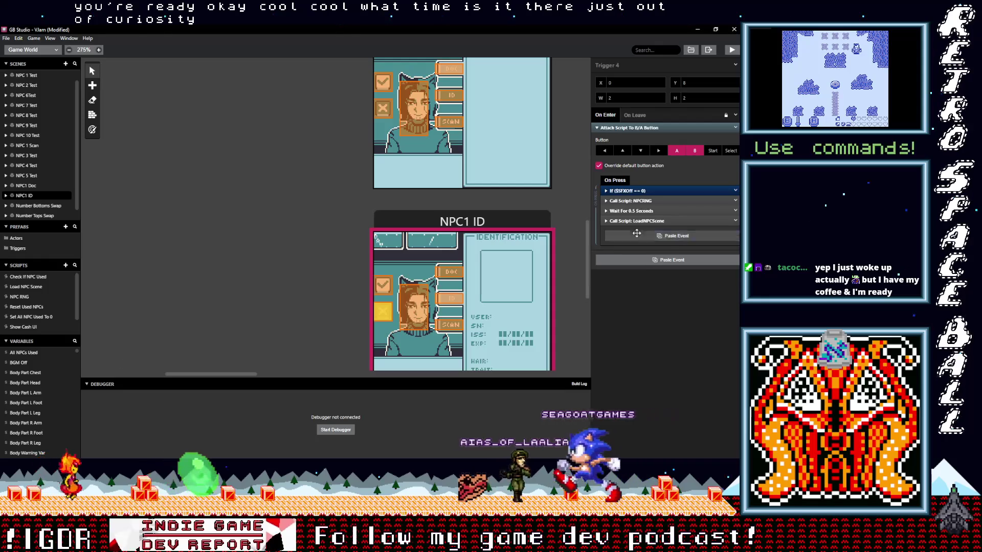
pyautogui.click(636, 236)
pyautogui.scroll(-3, 430, 292)
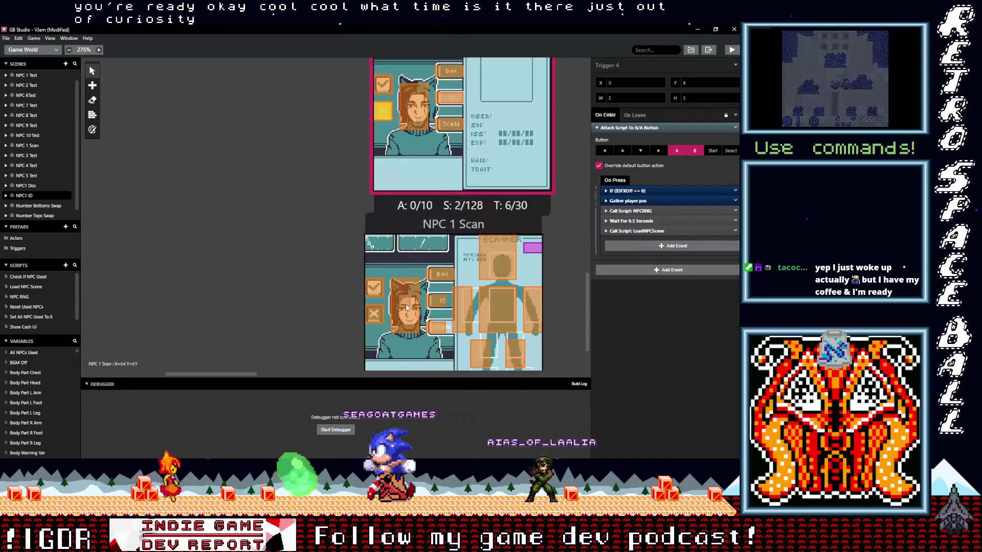
# Step: Paste Gather player pos into the NPC 1 Scan checkbox trigger and select its other button trigger
pyautogui.click(529, 291)
pyautogui.click(646, 239)
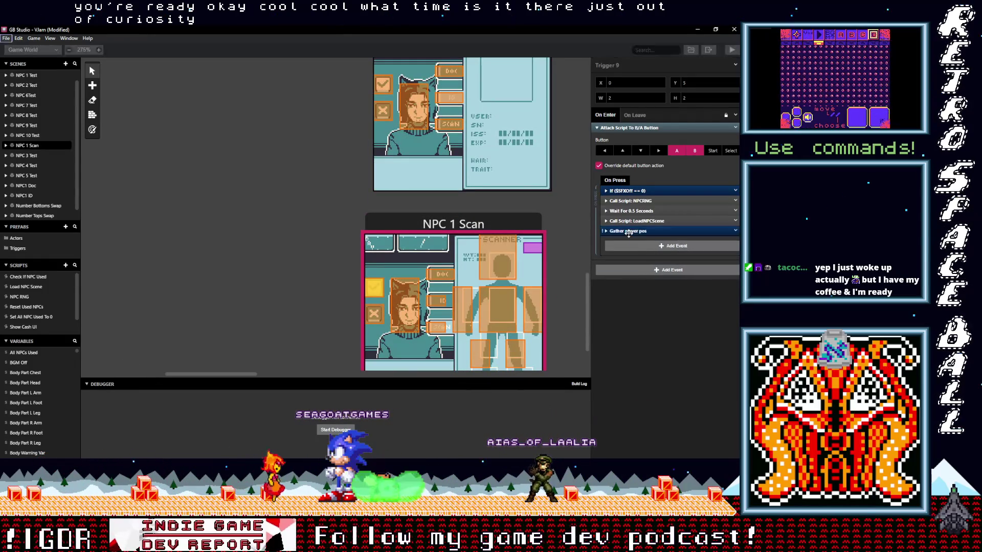
pyautogui.click(371, 318)
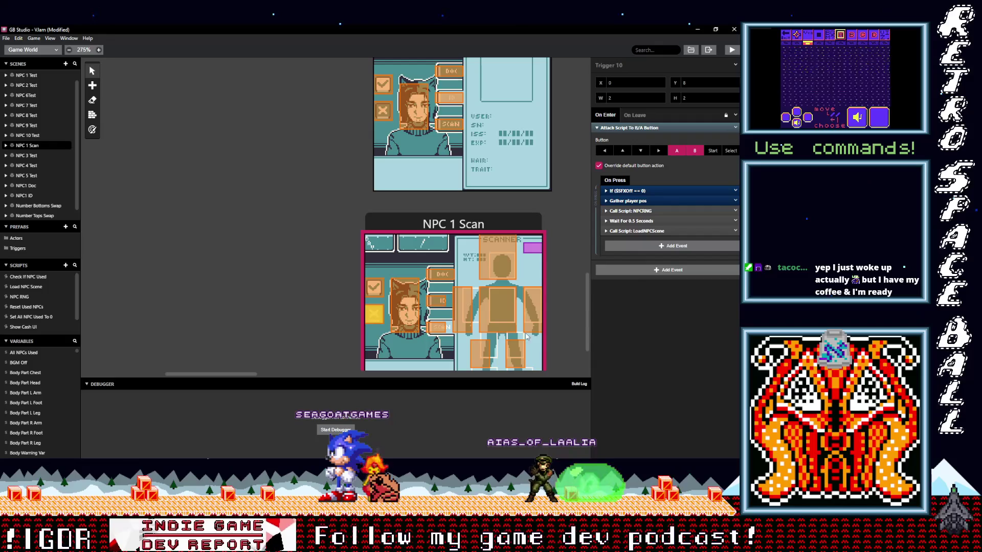
pyautogui.scroll(-2, 526, 337)
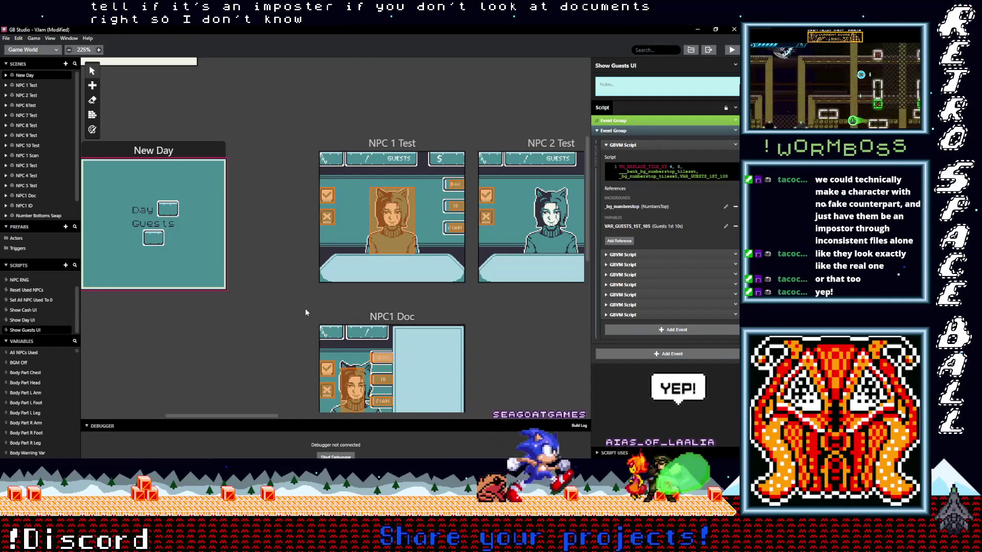
pyautogui.scroll(1, 284, 314)
pyautogui.scroll(1, 285, 314)
pyautogui.scroll(1, 285, 313)
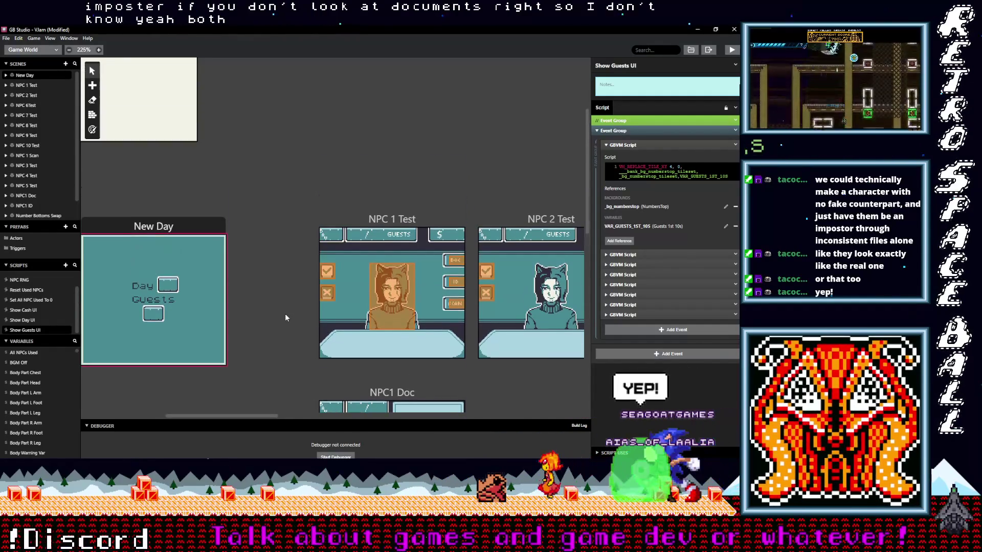
pyautogui.scroll(1, 285, 314)
pyautogui.scroll(2, 285, 314)
pyautogui.scroll(-4, 285, 314)
pyautogui.scroll(-1, 284, 313)
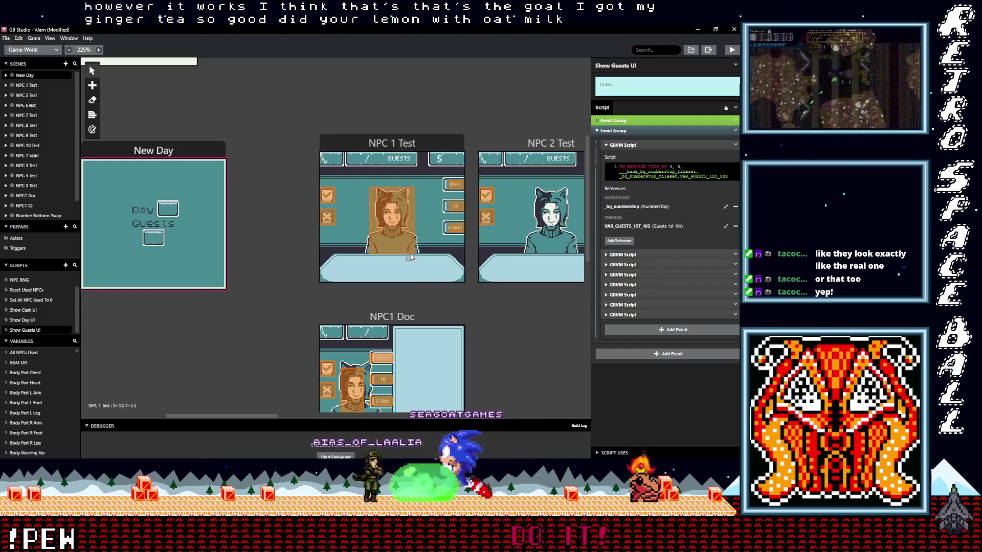
pyautogui.click(392, 143)
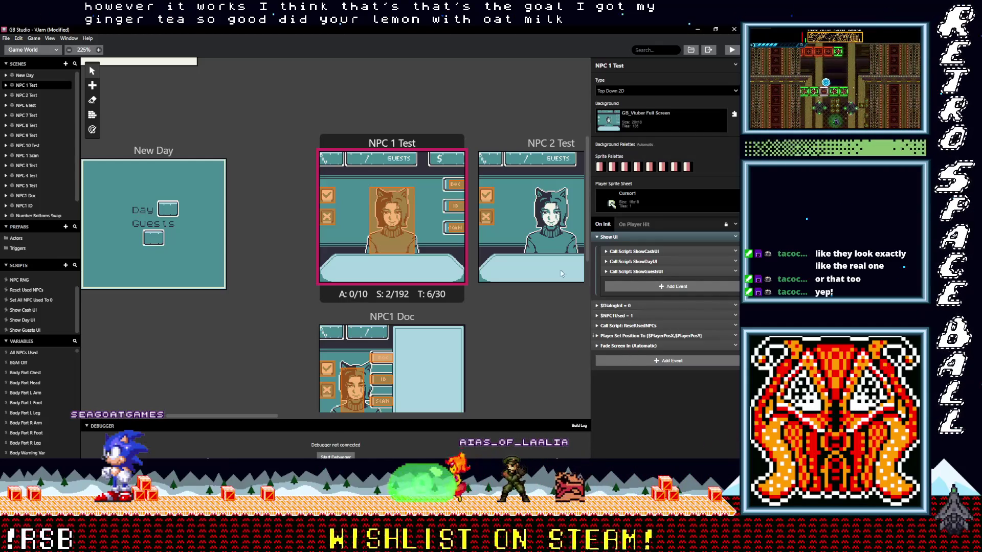
pyautogui.click(644, 325)
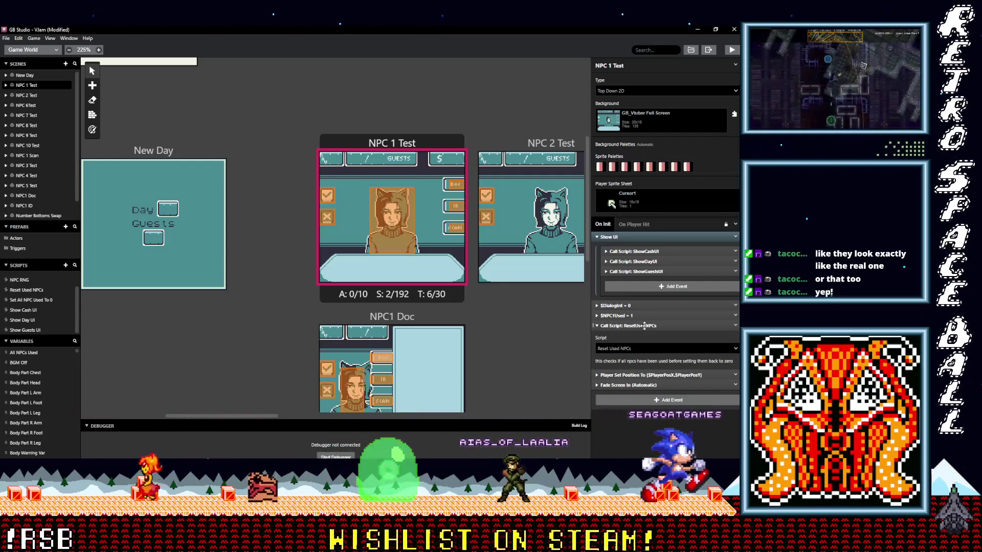
pyautogui.click(643, 326)
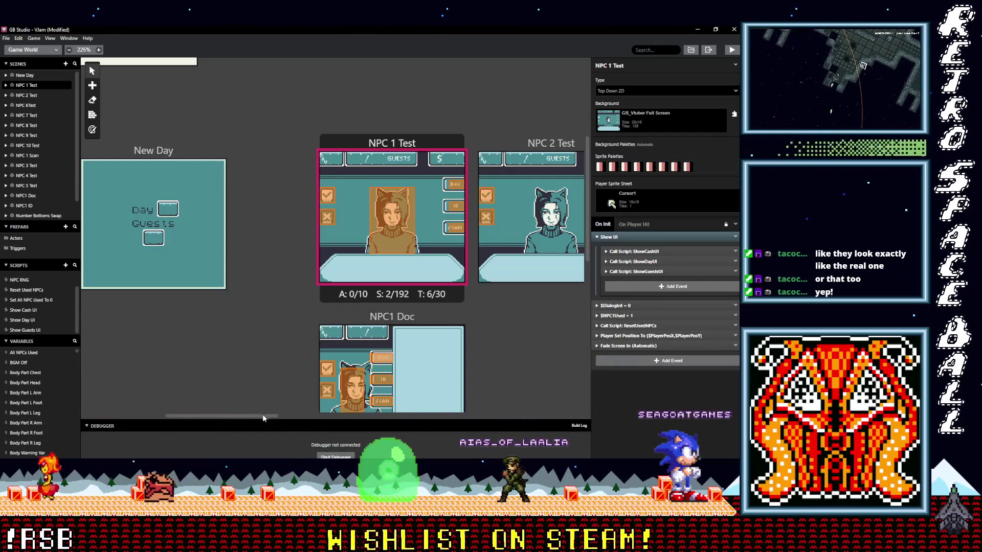
pyautogui.moveTo(262, 416); pyautogui.dragTo(222, 416)
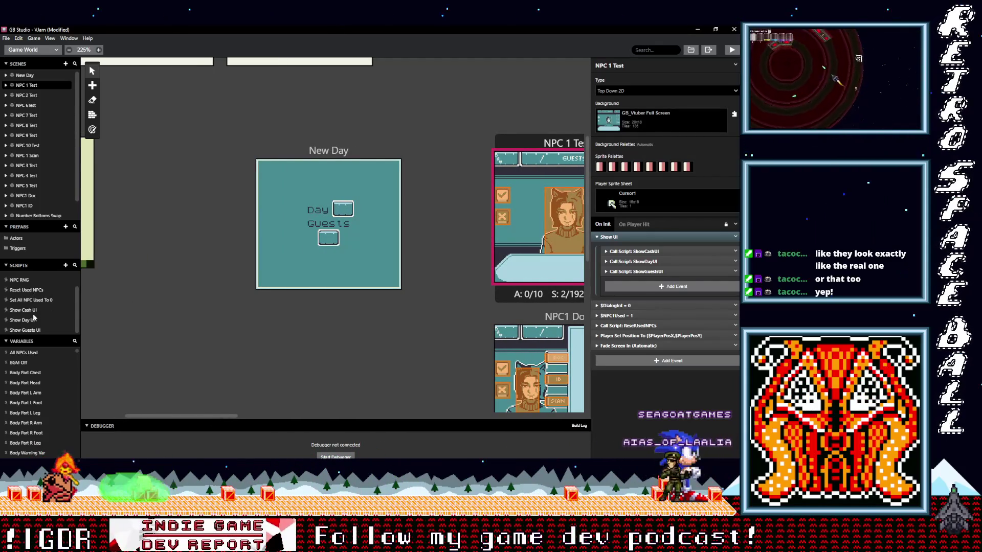
pyautogui.click(31, 330)
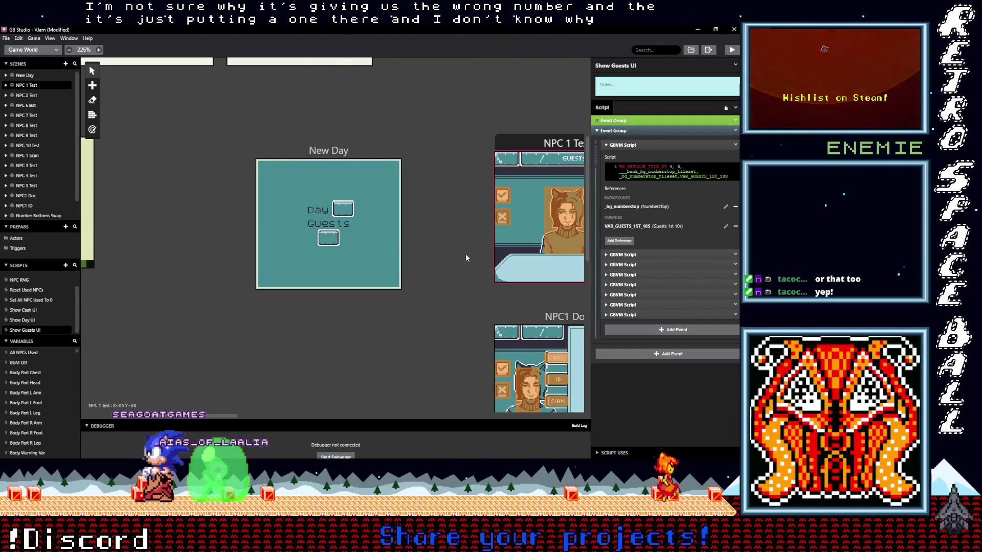
pyautogui.scroll(3, 462, 256)
pyautogui.scroll(-2, 461, 257)
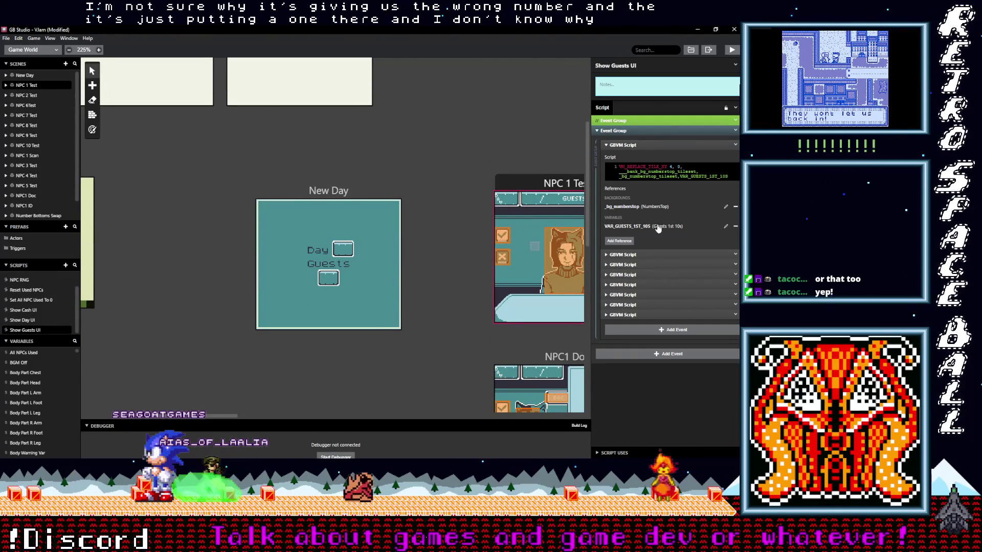
pyautogui.click(622, 145)
pyautogui.click(623, 145)
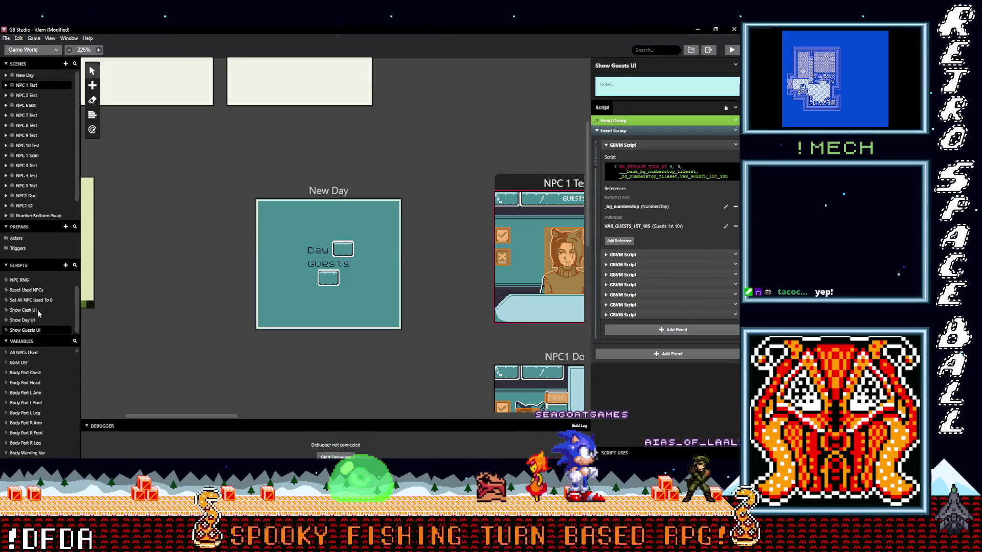
pyautogui.scroll(1, 36, 294)
# Step: Review the Load NPC Scene script's CurGuest equals GuestsArriving and Cur Guest equals 10 checks
pyautogui.click(26, 287)
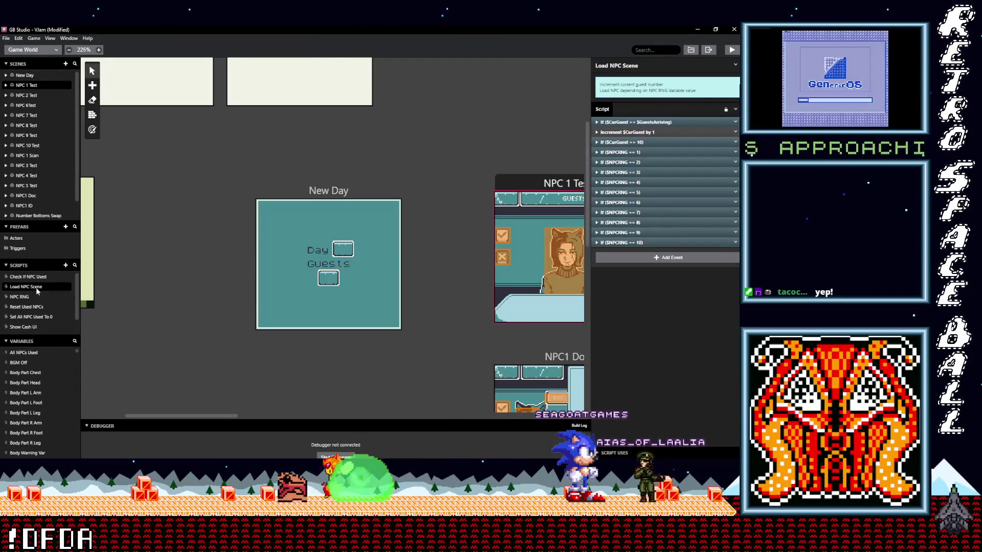
pyautogui.click(643, 122)
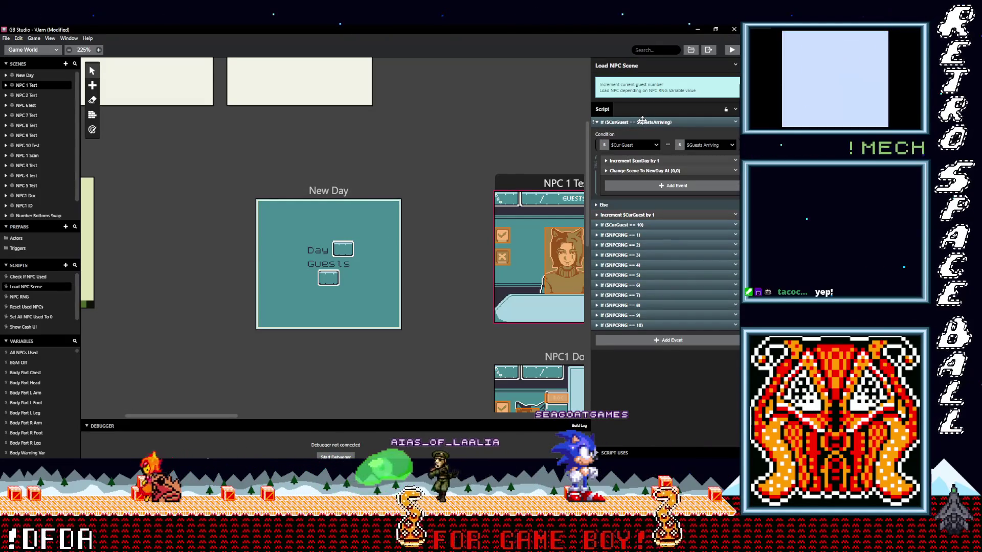
pyautogui.click(644, 121)
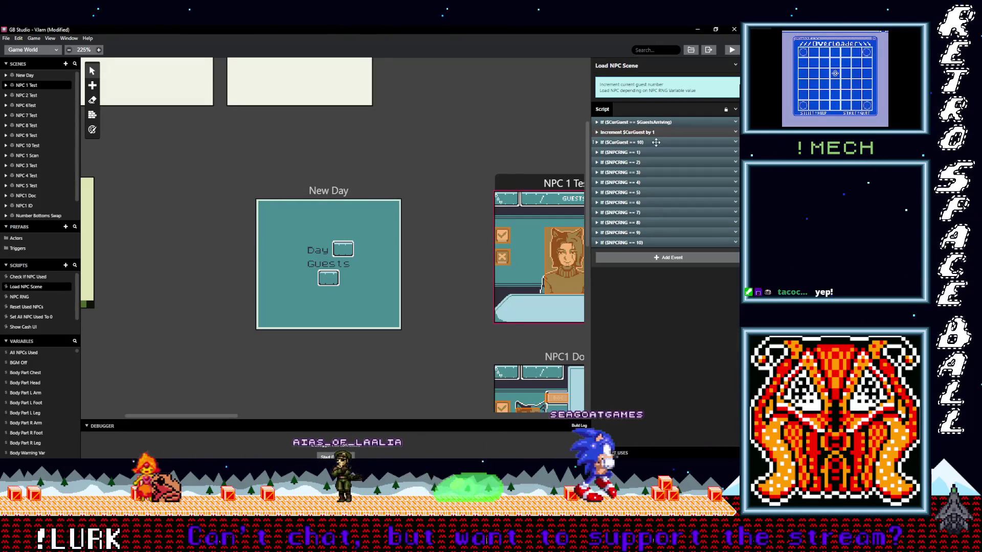
pyautogui.click(646, 142)
pyautogui.click(647, 142)
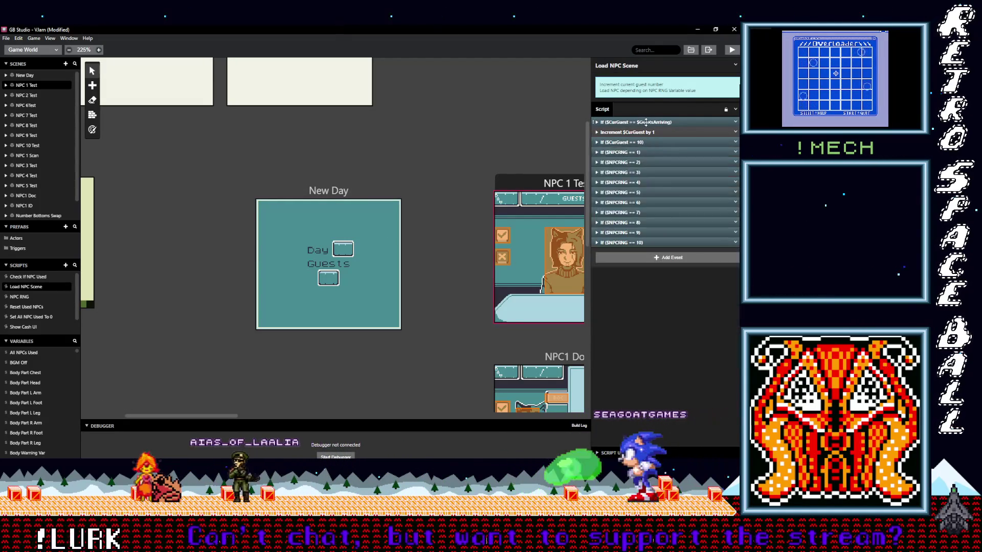
pyautogui.click(646, 121)
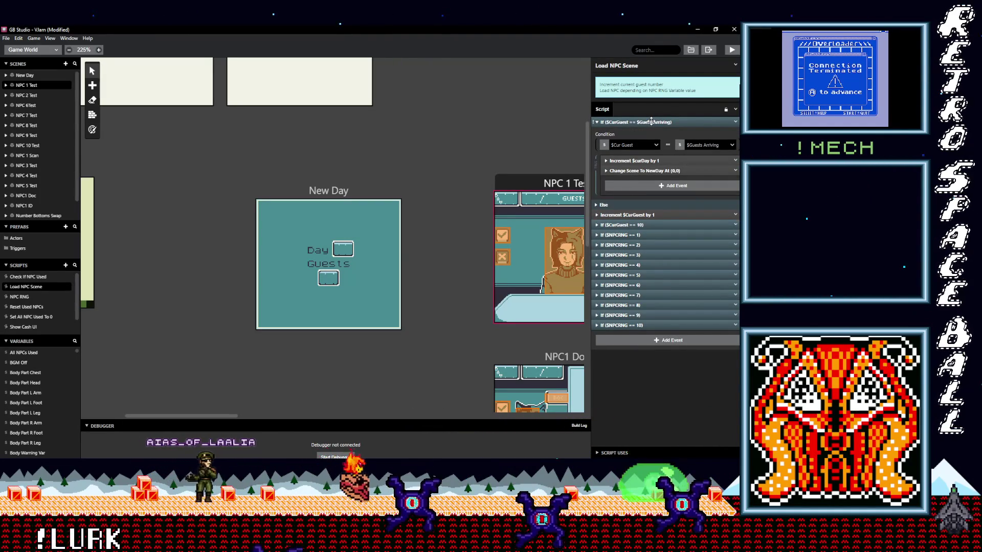
pyautogui.click(651, 122)
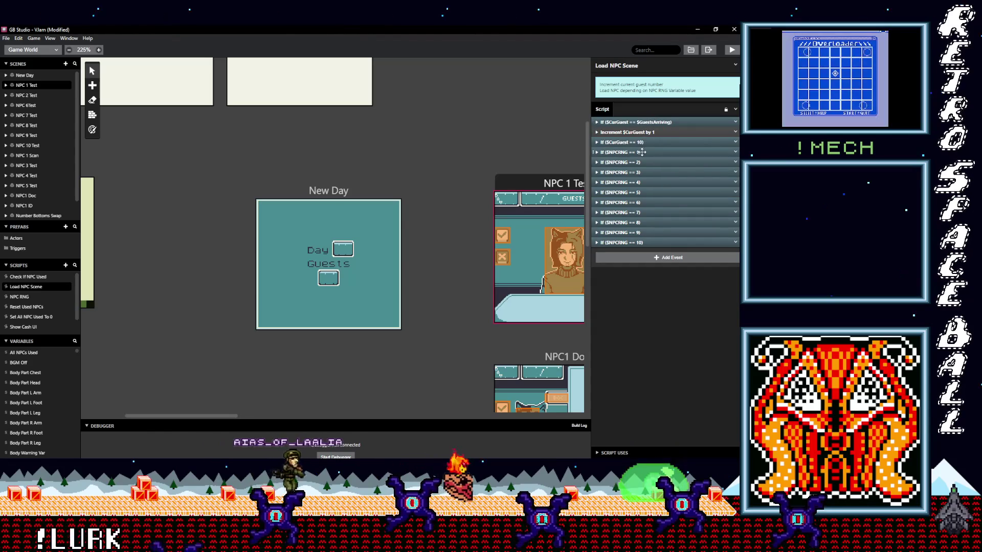
# Step: Check the guest increment's variable, collapse the branches and start adding a new event
pyautogui.click(642, 132)
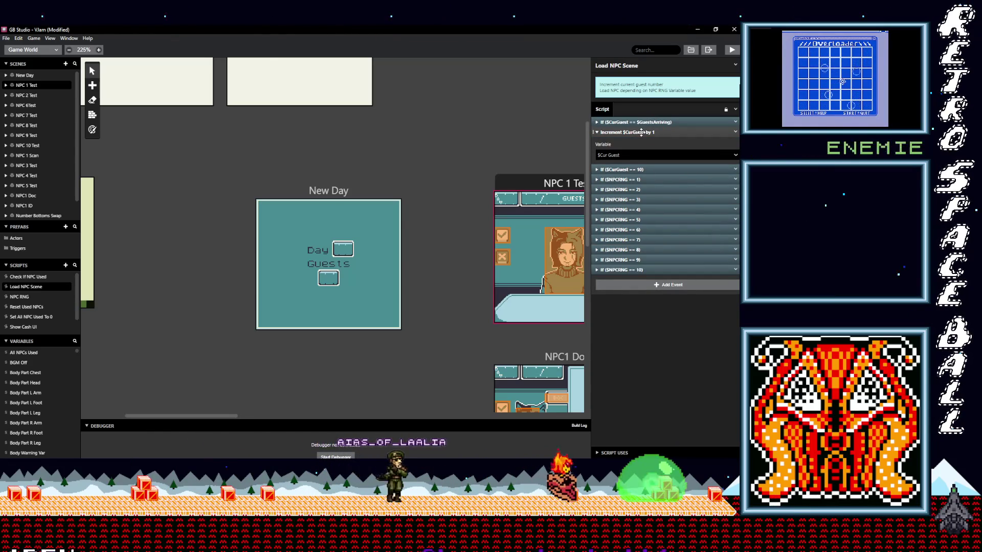
pyautogui.click(641, 132)
pyautogui.click(653, 142)
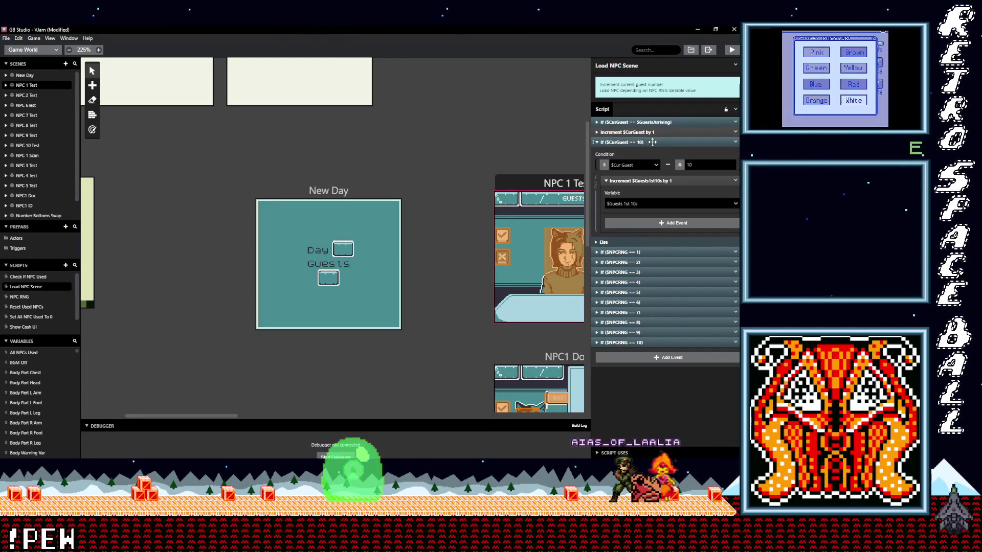
pyautogui.click(653, 142)
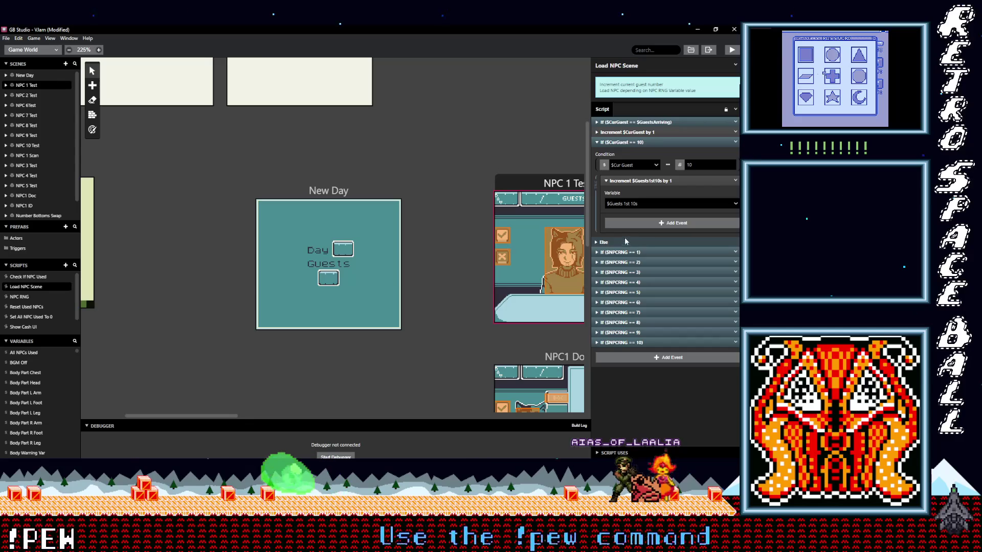
pyautogui.click(652, 142)
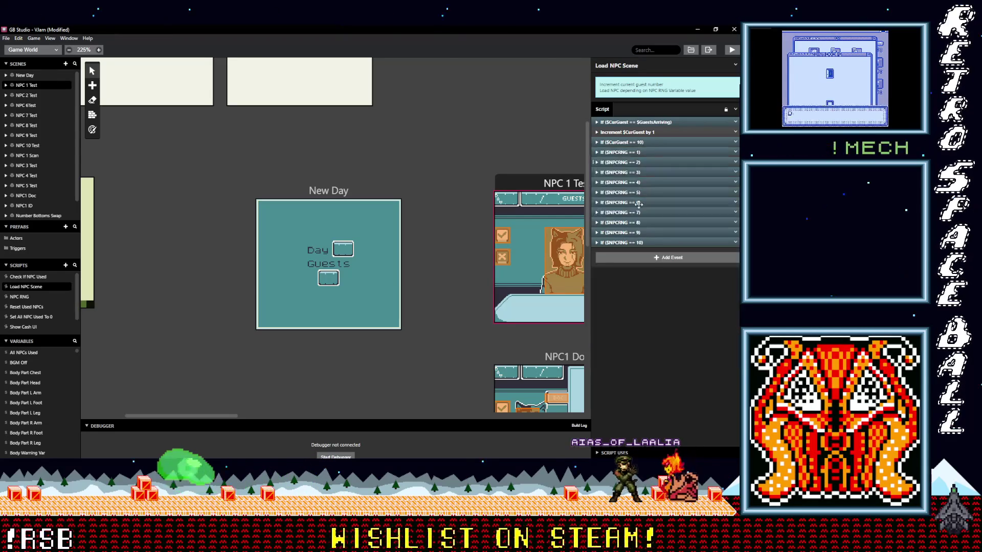
pyautogui.click(653, 259)
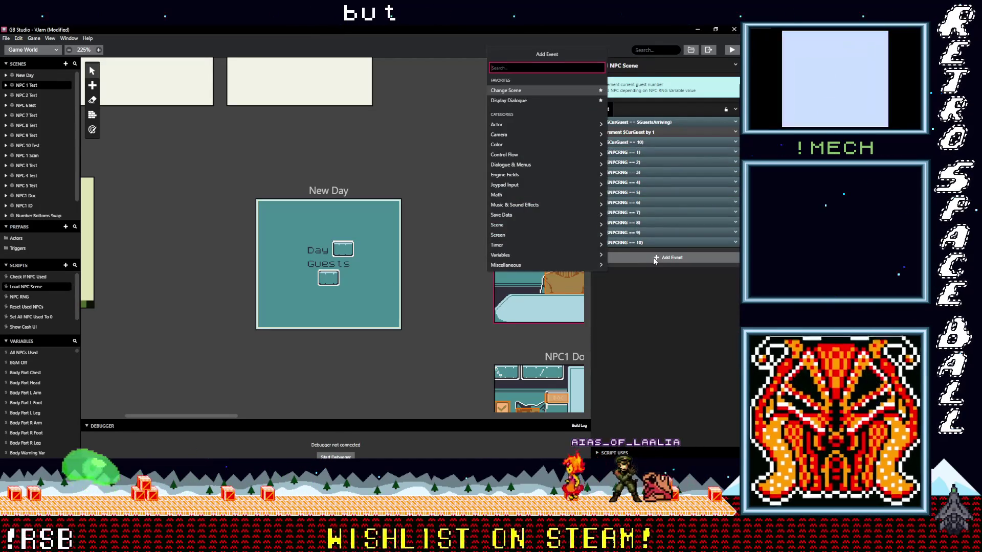
pyautogui.write('cur')
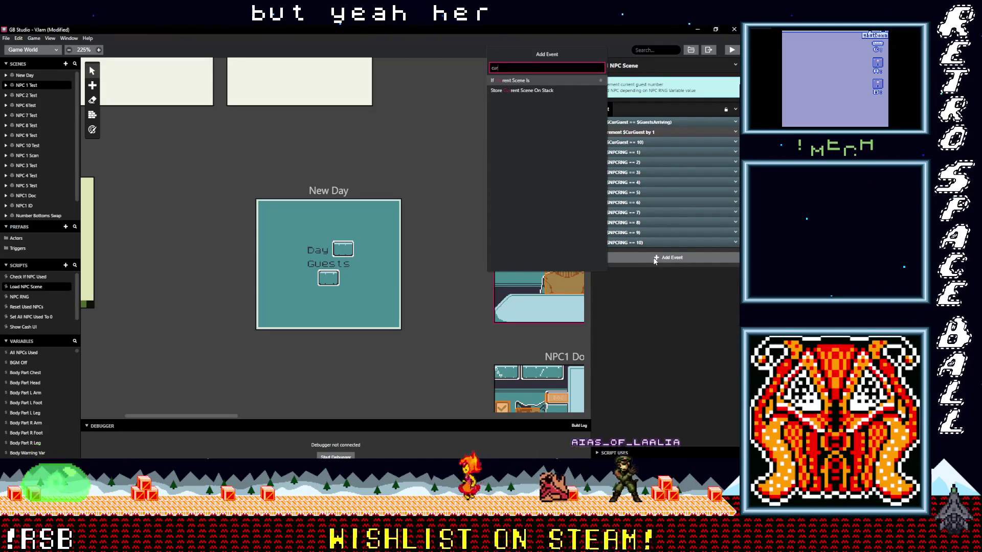
pyautogui.write(' g')
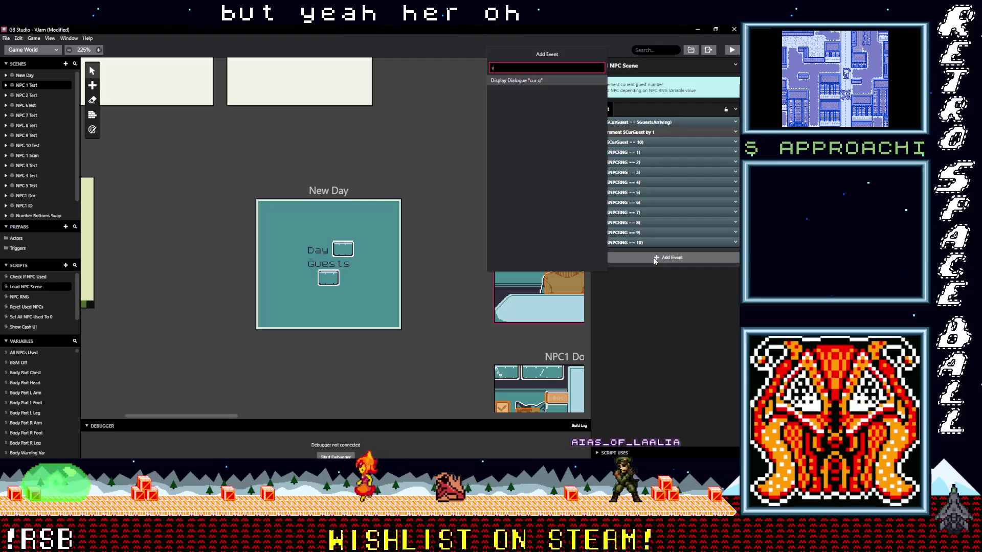
pyautogui.write('iable')
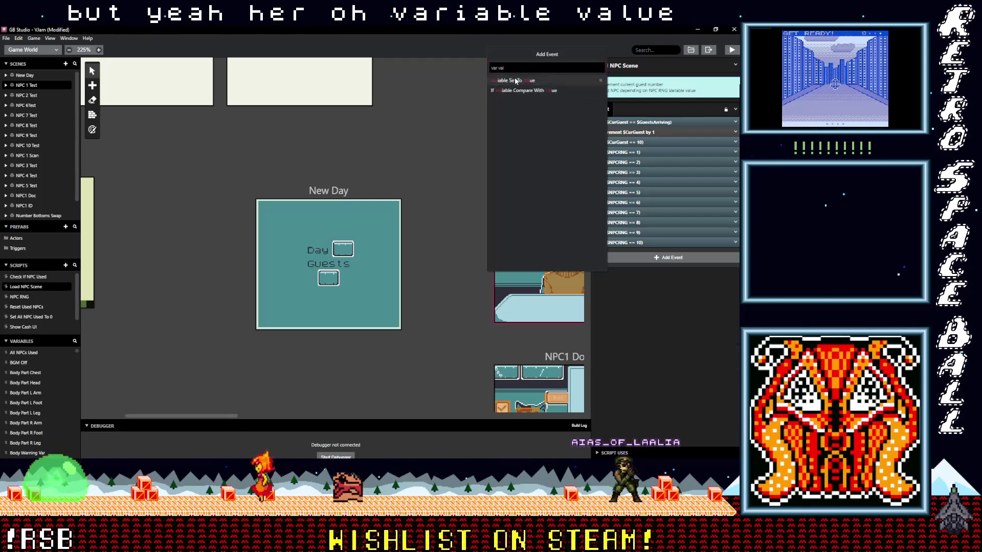
# Step: Add a Variable Set event that sets Guests 1st 1s
pyautogui.press('Return')
pyautogui.click(628, 319)
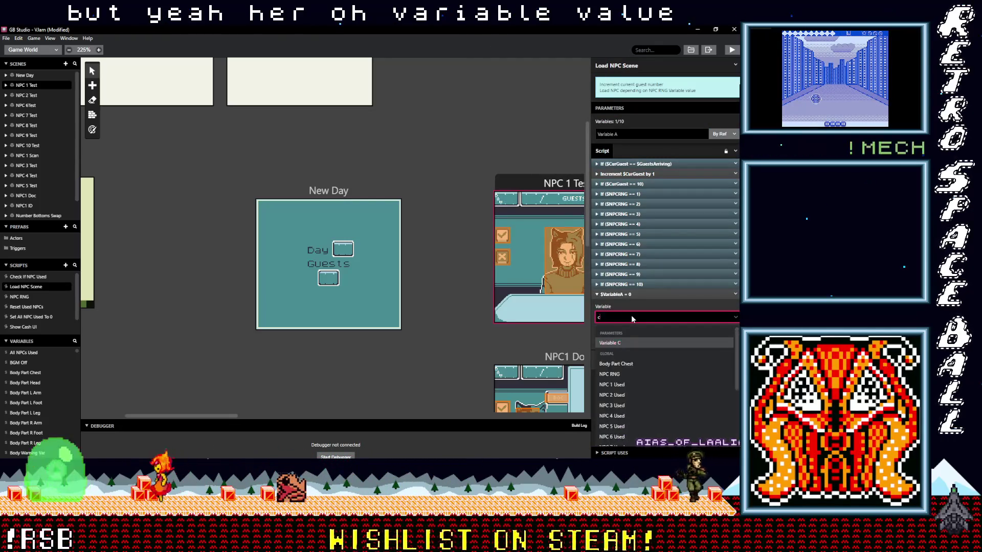
pyautogui.write('cur')
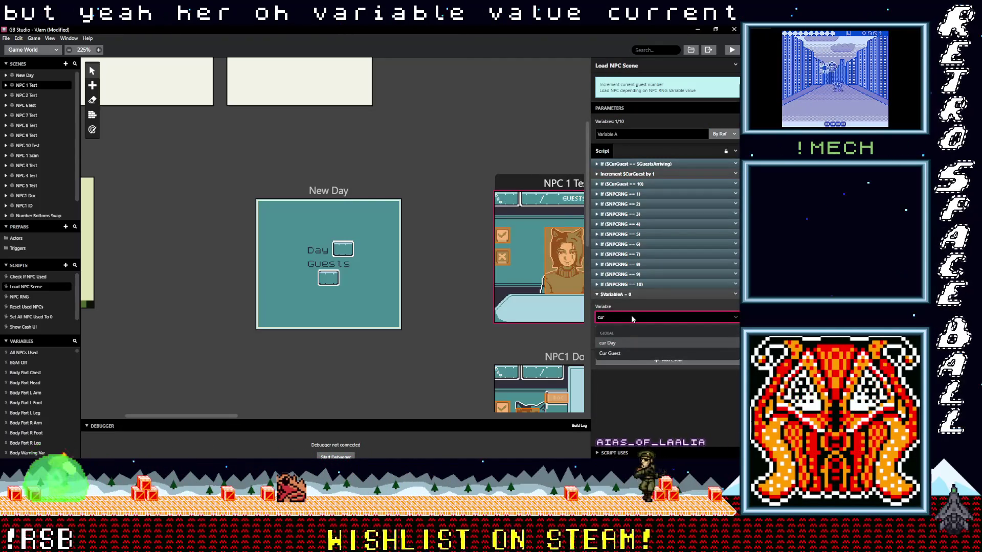
pyautogui.click(610, 354)
pyautogui.click(622, 300)
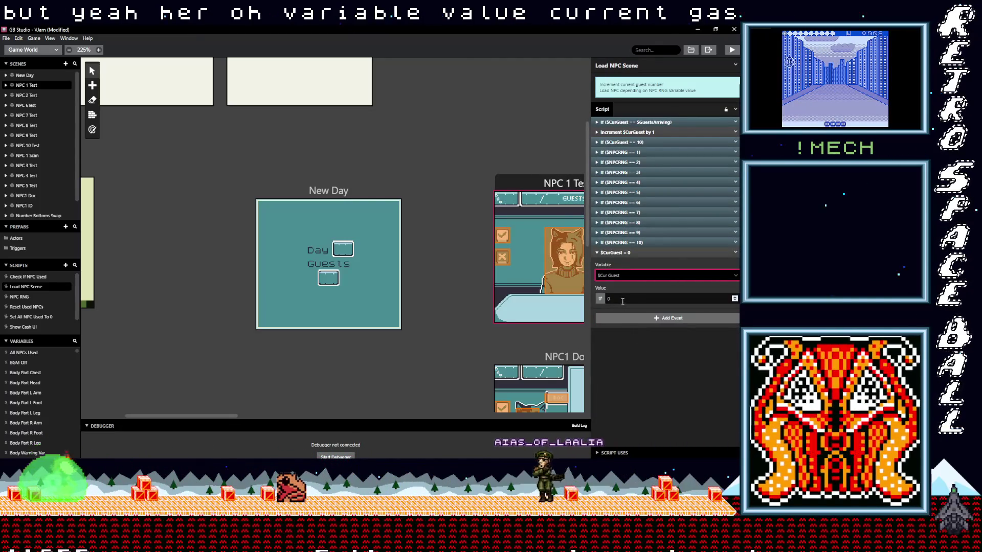
pyautogui.click(635, 276)
pyautogui.write('gu')
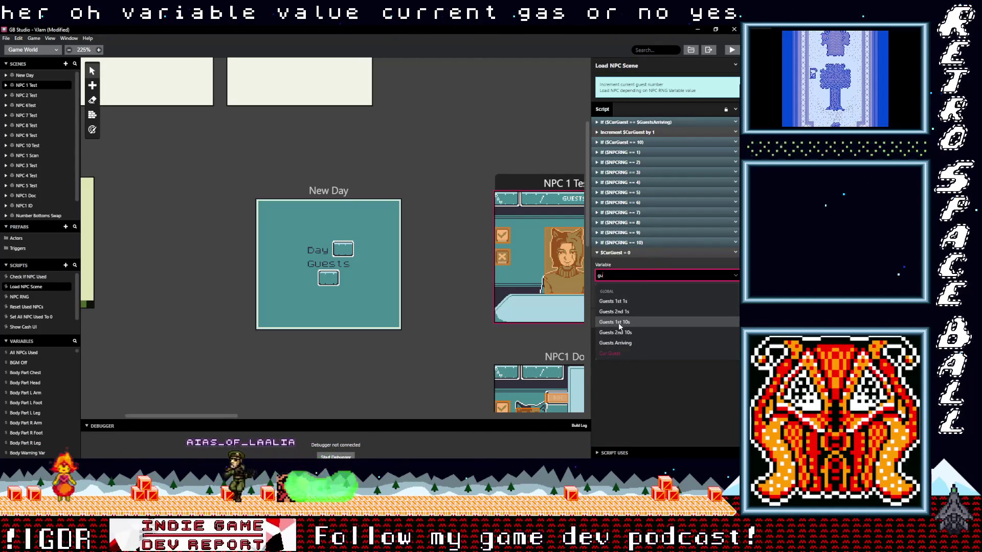
pyautogui.click(619, 302)
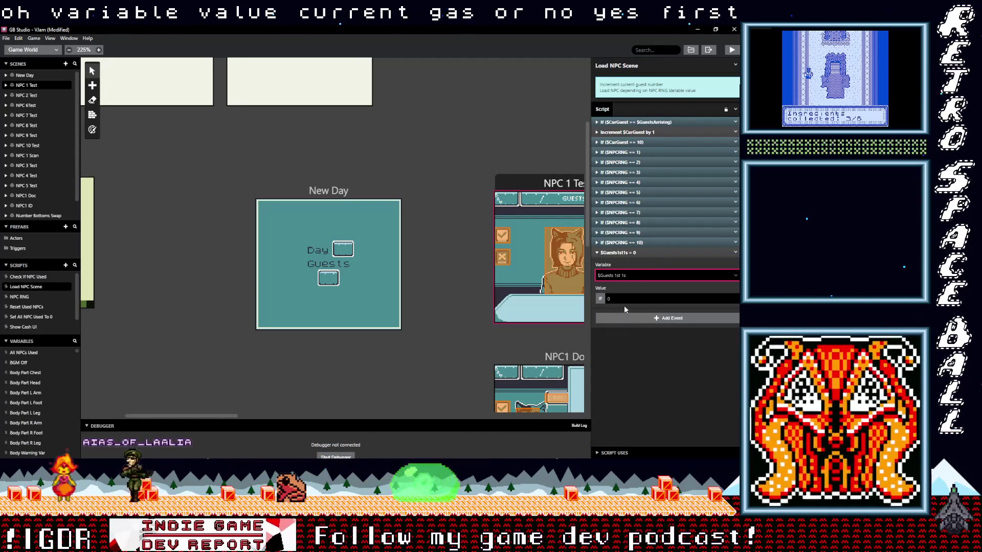
# Step: Make the event assign the variable Cur Guest's value instead of a number
pyautogui.click(618, 301)
pyautogui.click(600, 300)
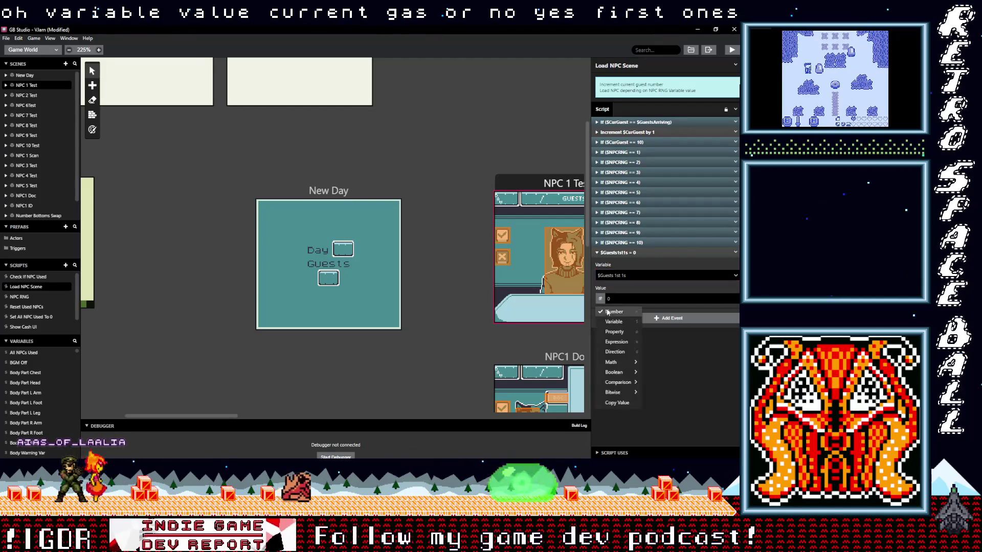
pyautogui.click(612, 322)
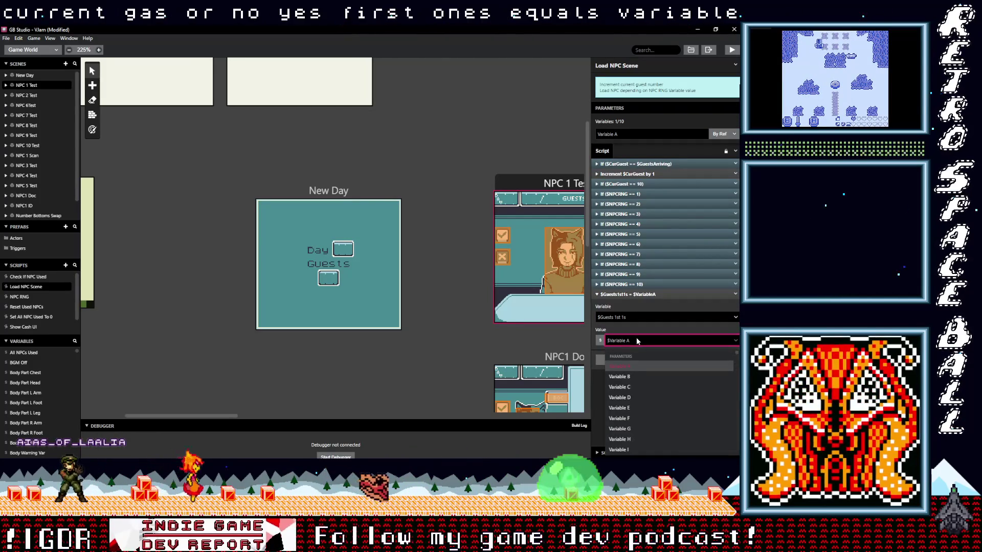
pyautogui.write('cur')
pyautogui.press('Return')
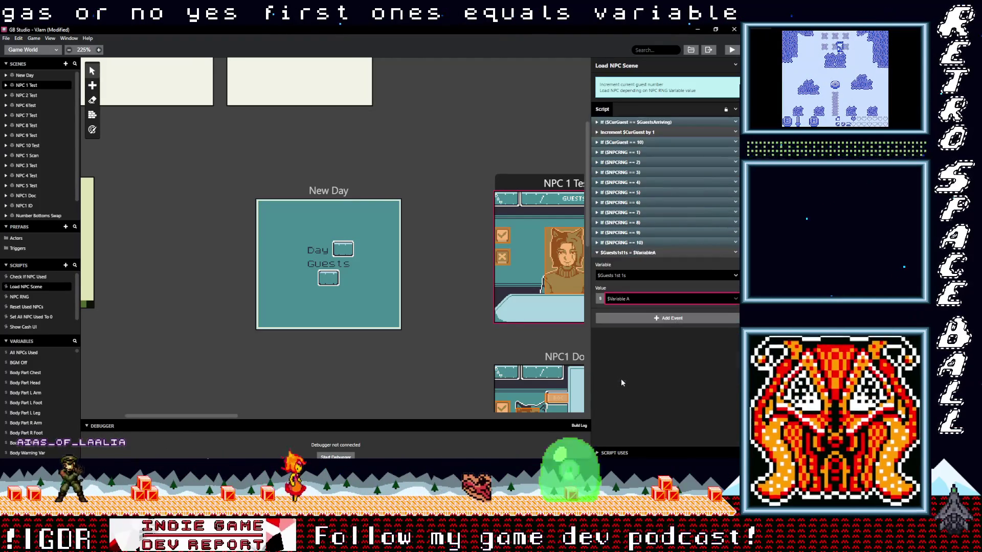
pyautogui.click(638, 253)
# Step: Move the assignment to sit right after the If Cur Guest equals 10 check and review the order
pyautogui.moveTo(637, 254); pyautogui.dragTo(643, 146)
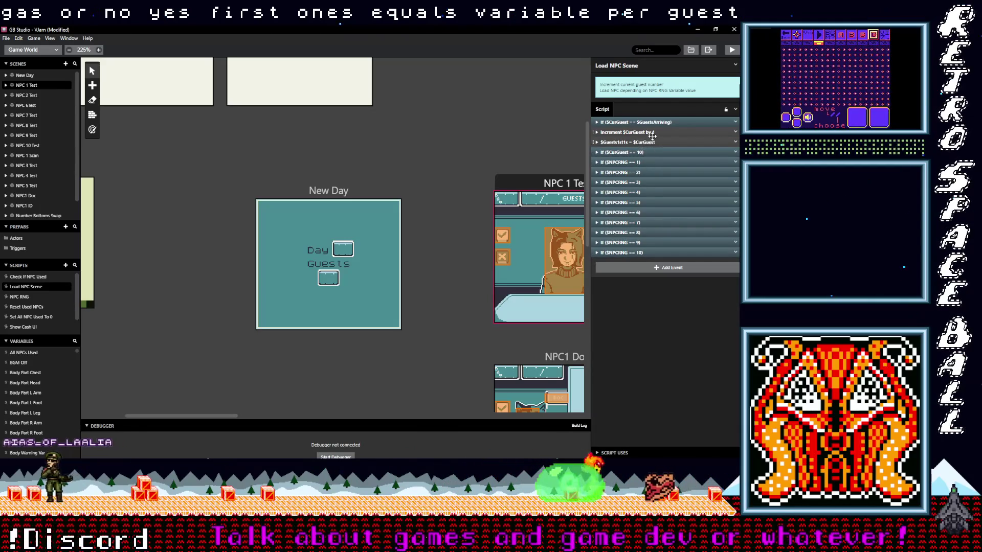
pyautogui.click(652, 135)
pyautogui.click(651, 134)
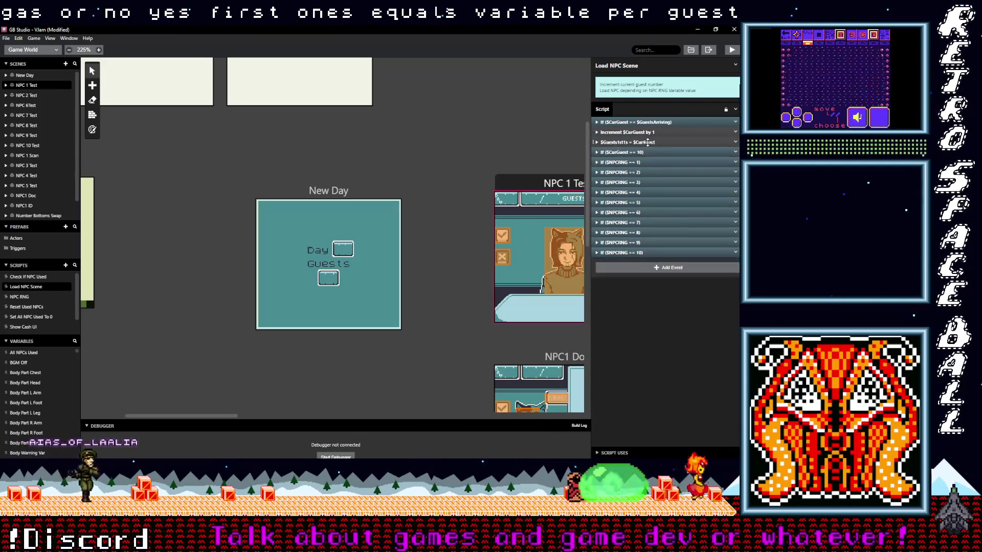
pyautogui.moveTo(649, 153); pyautogui.dragTo(648, 142)
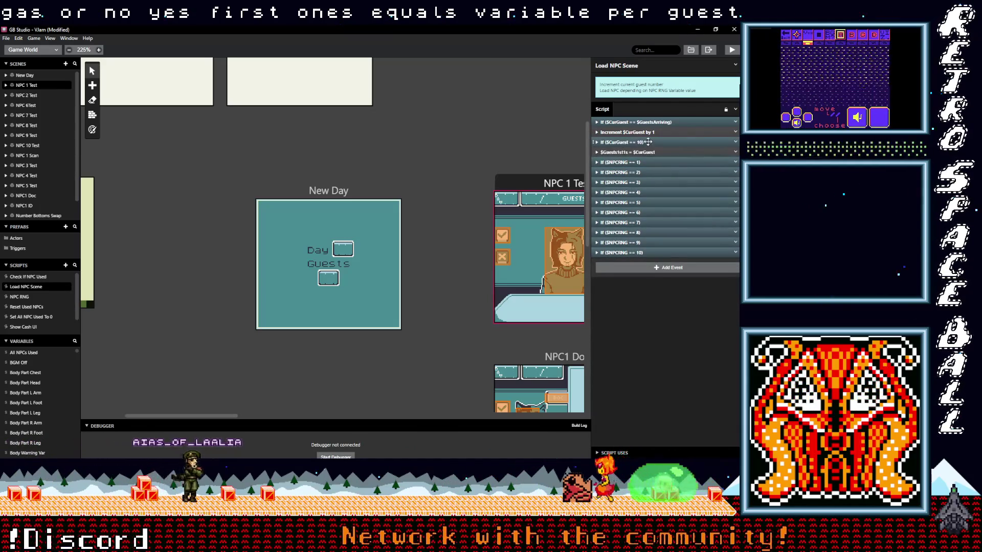
pyautogui.click(649, 142)
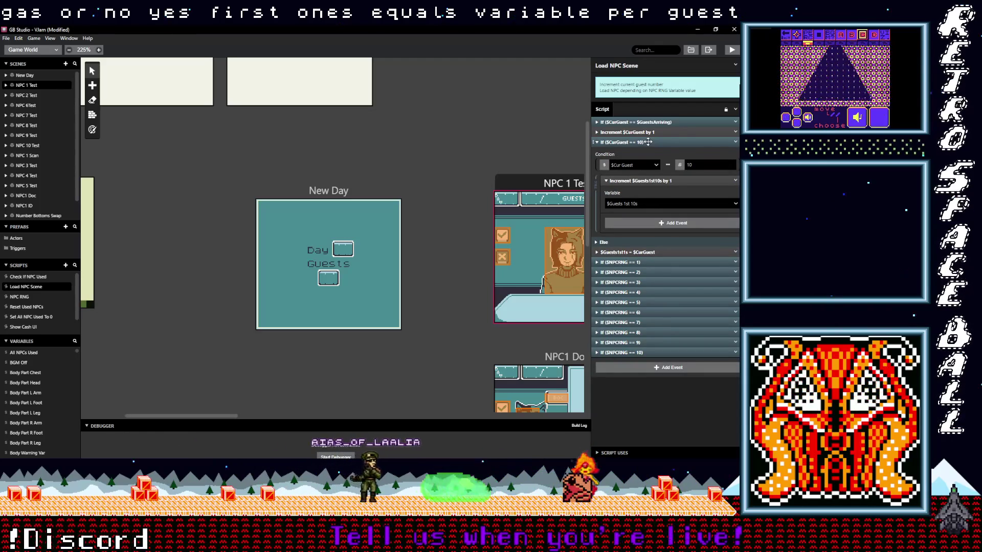
pyautogui.click(648, 142)
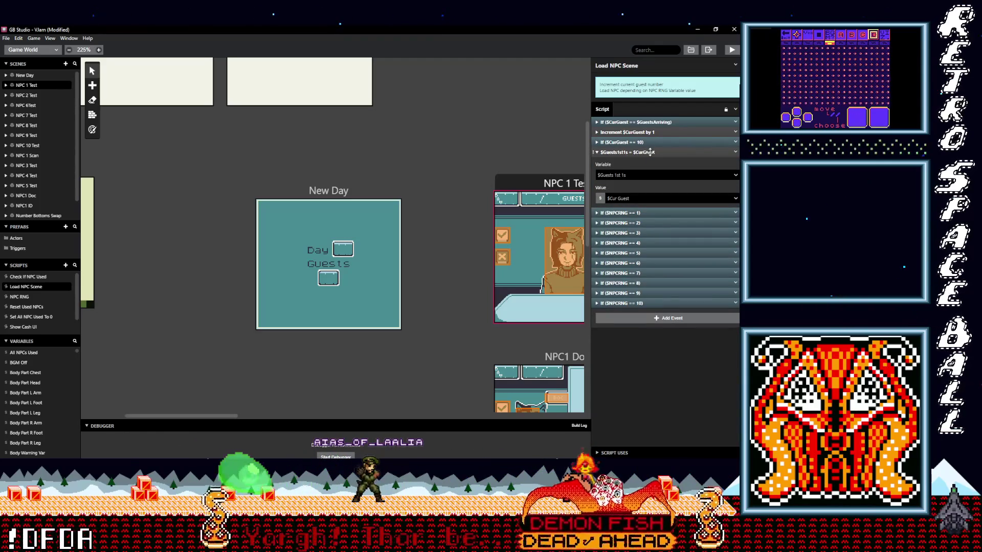
pyautogui.click(650, 152)
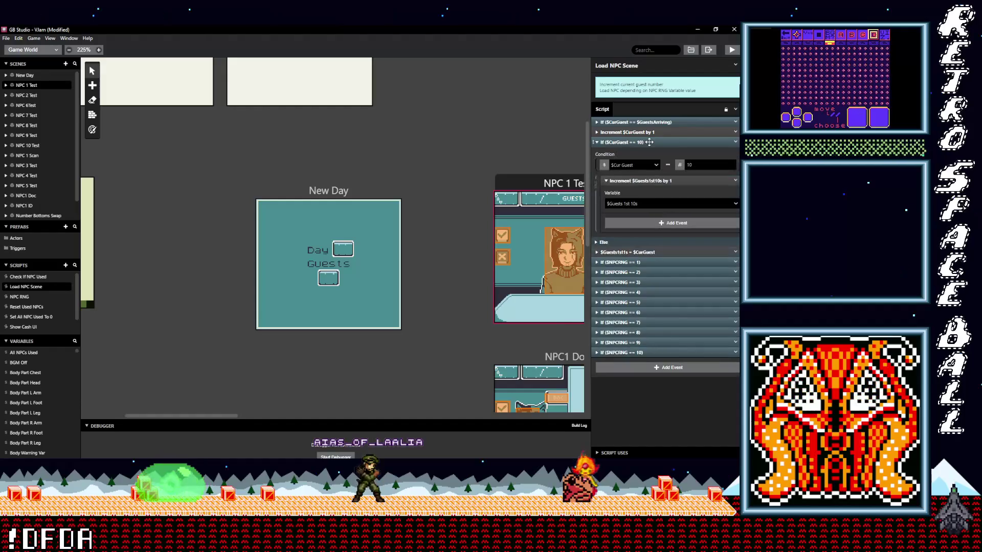
pyautogui.click(650, 143)
pyautogui.click(651, 152)
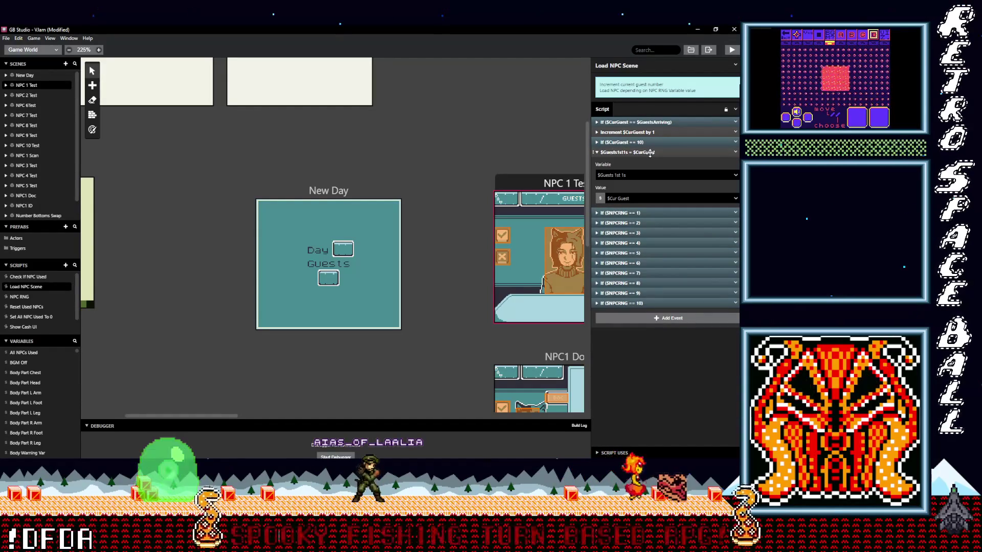
pyautogui.click(651, 151)
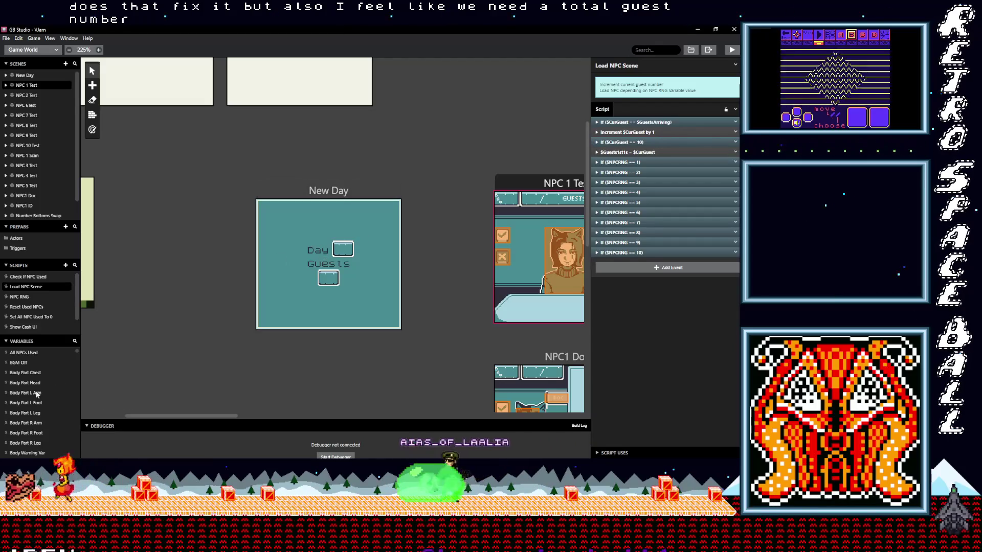
pyautogui.scroll(-3, 53, 386)
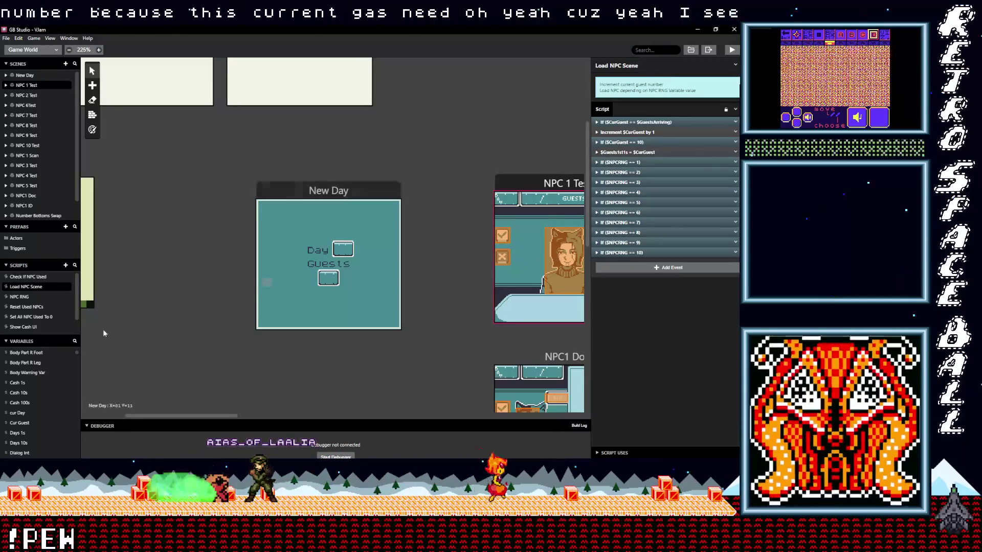
pyautogui.scroll(-3, 29, 416)
pyautogui.scroll(-3, 30, 425)
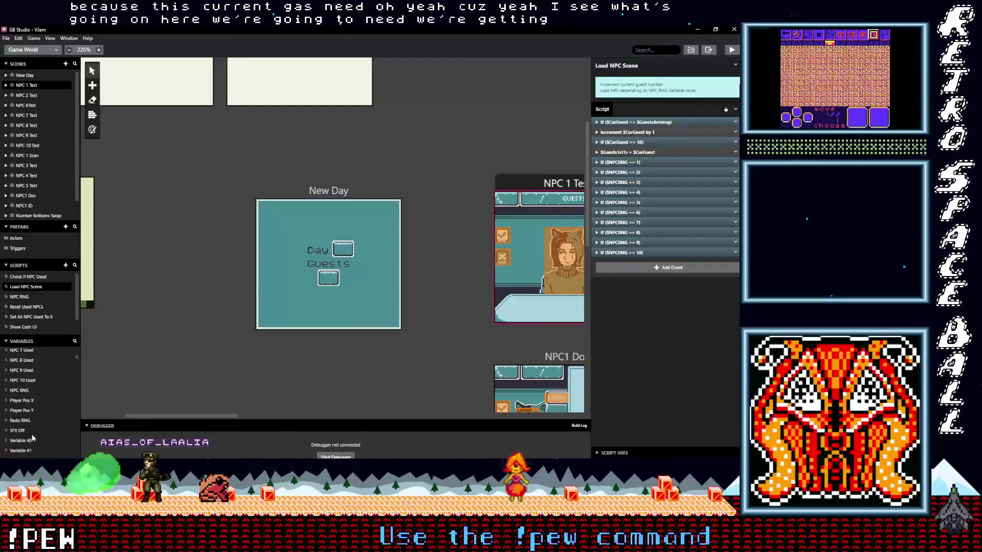
pyautogui.scroll(-3, 33, 434)
# Step: Rename Variable 40 to 'Total Guests Per Day'
pyautogui.click(25, 433)
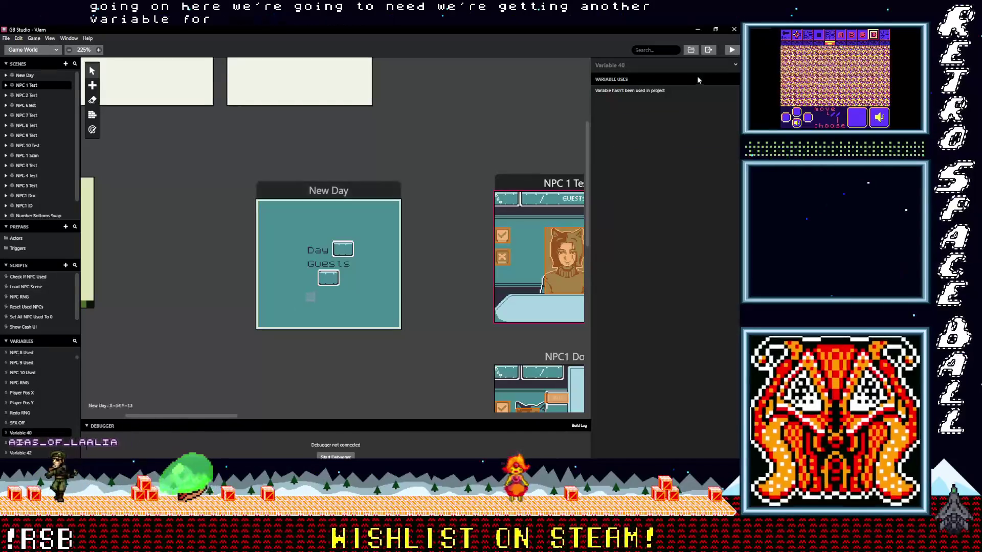
pyautogui.click(606, 66)
pyautogui.write('Total Guests pe')
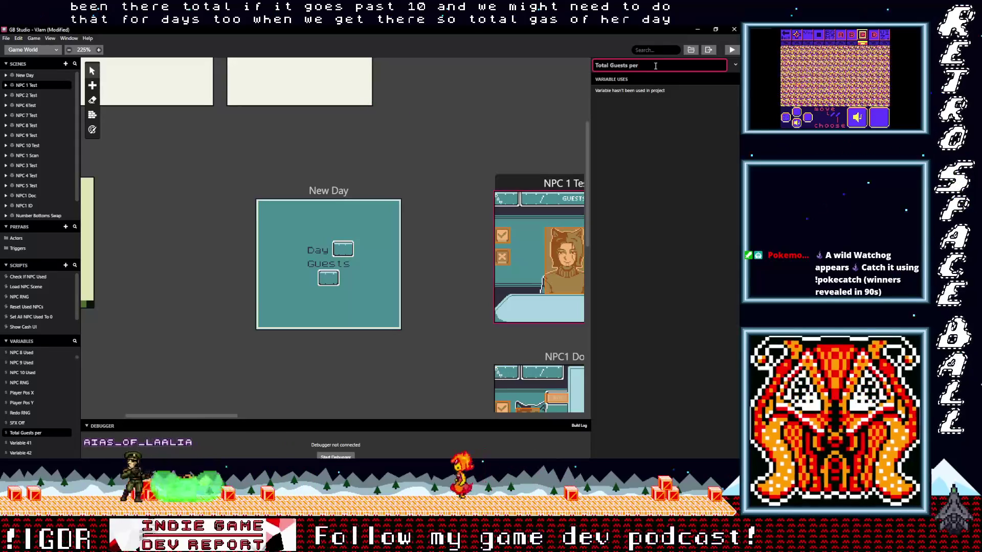
pyautogui.write('r')
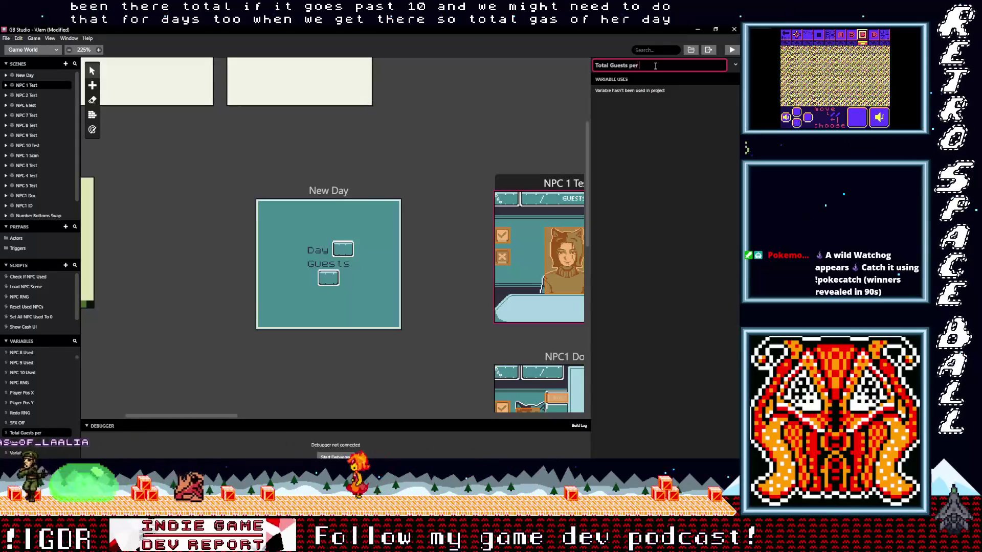
pyautogui.press('BackSpace')
pyautogui.press('BackSpace')
pyautogui.press('BackSpace')
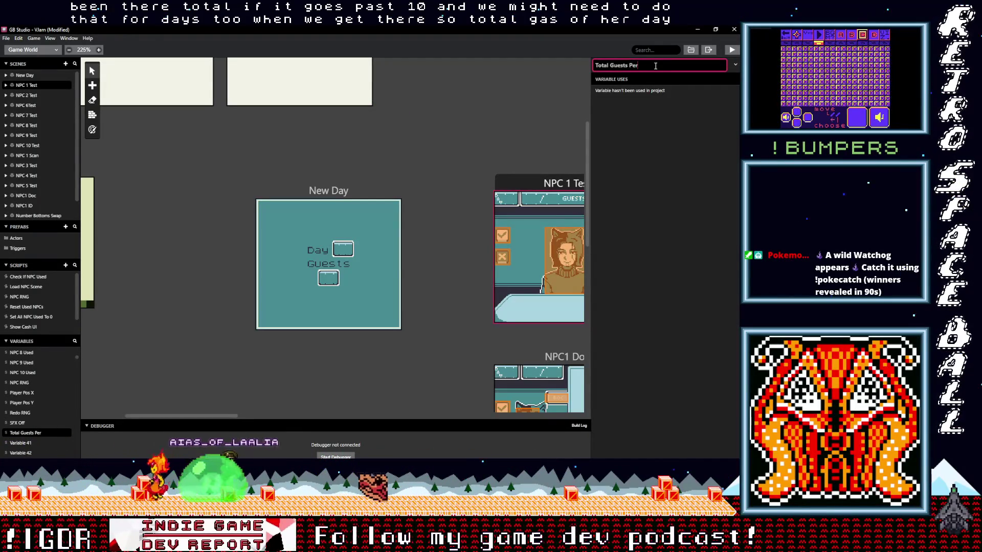
pyautogui.write(' Day')
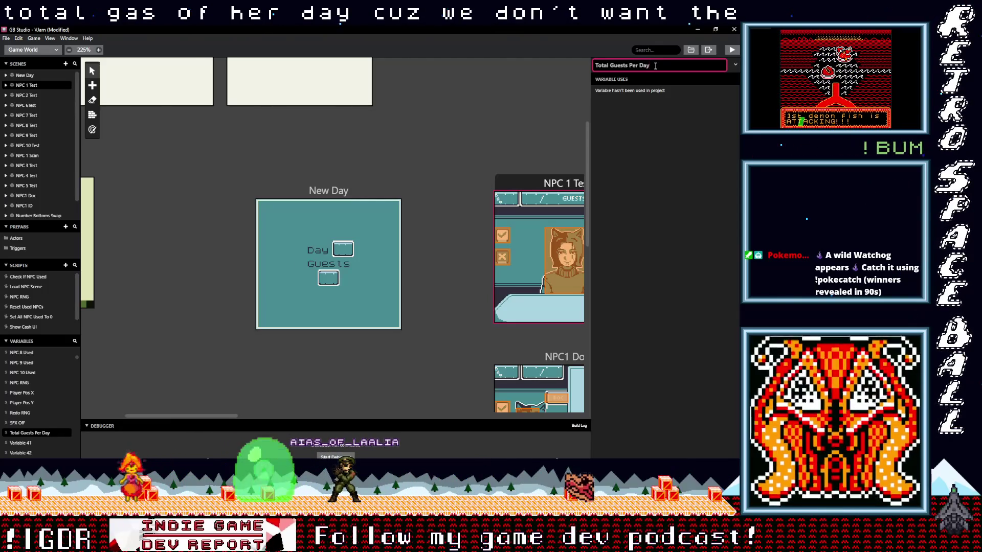
# Step: Finish the rename and return to the Load NPC Scene script to add an event
pyautogui.click(638, 134)
pyautogui.click(535, 181)
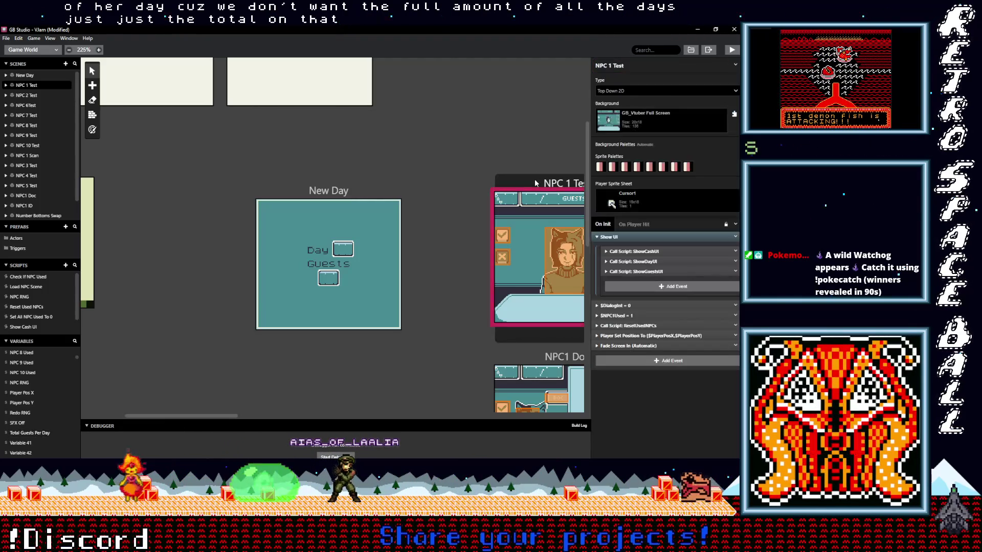
pyautogui.click(318, 191)
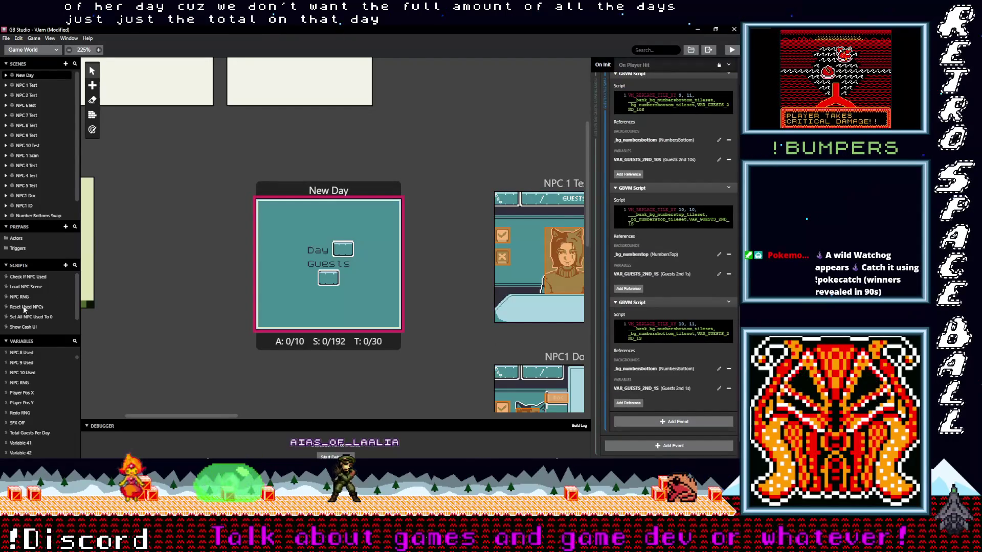
pyautogui.click(27, 287)
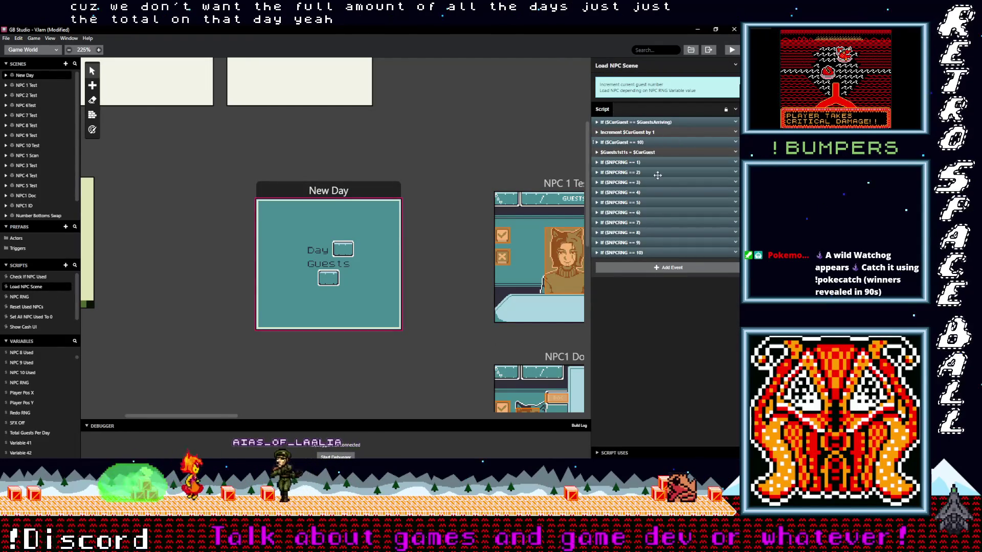
pyautogui.click(661, 268)
pyautogui.write('inc')
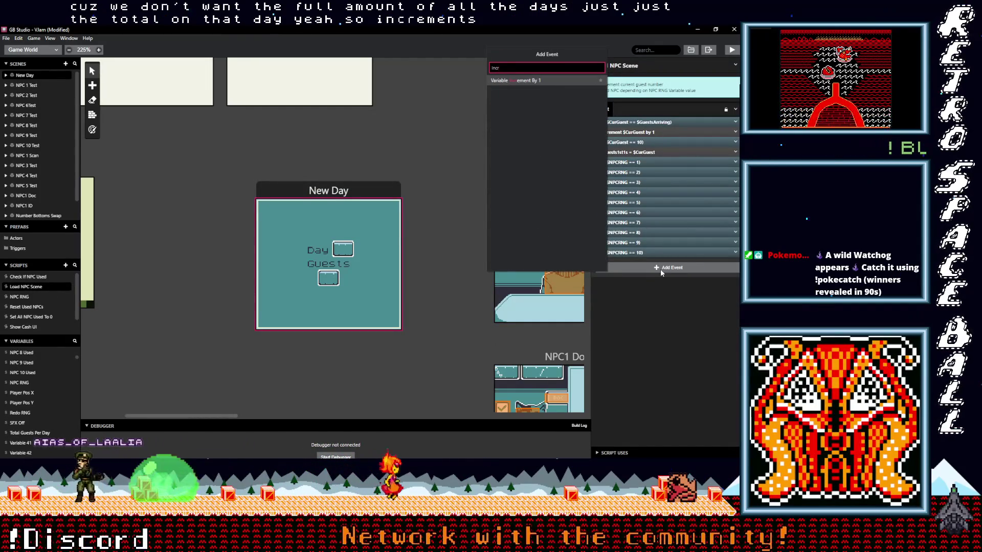
# Step: Add an Increment Variable event for Total Guests Per Day right after the Cur Guest increment
pyautogui.click(522, 81)
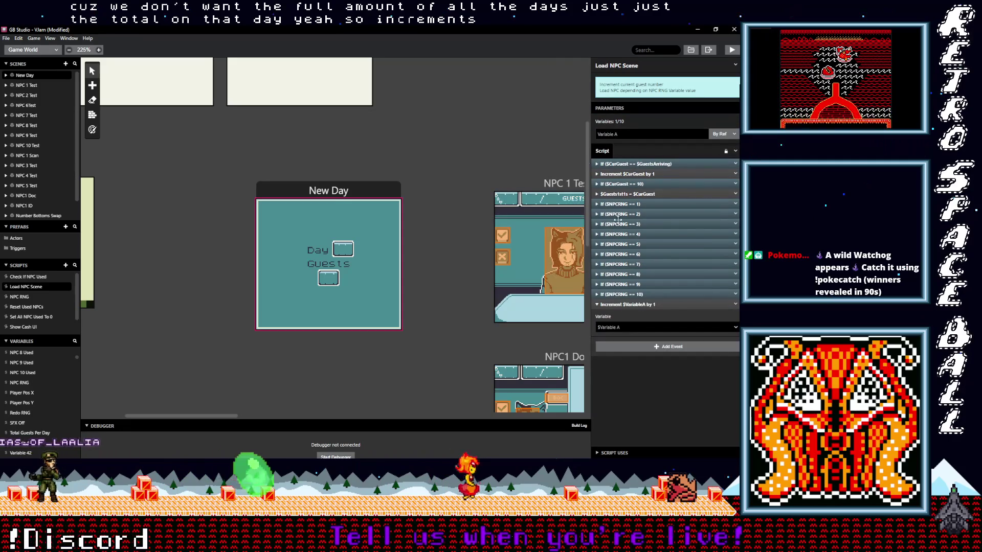
pyautogui.click(622, 328)
pyautogui.write('to')
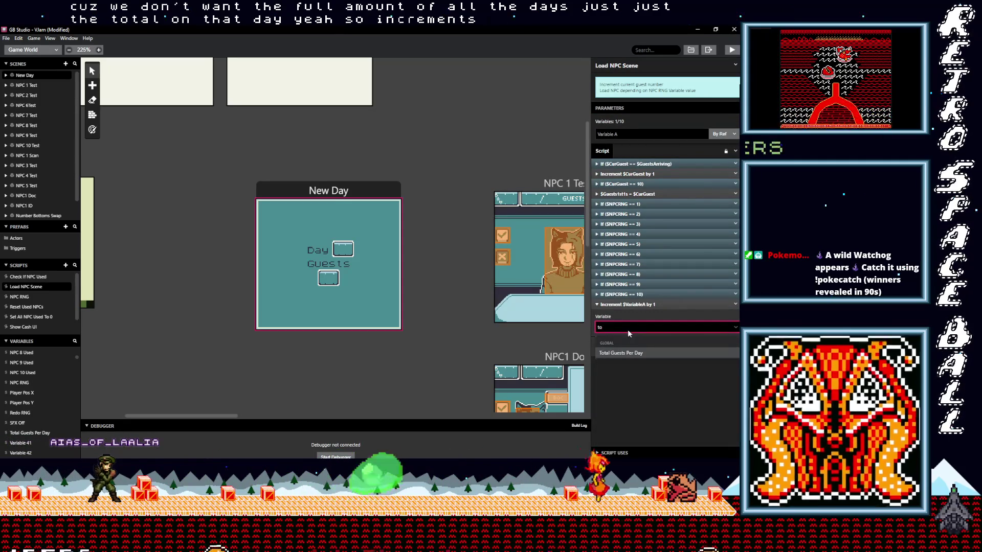
pyautogui.press('Return')
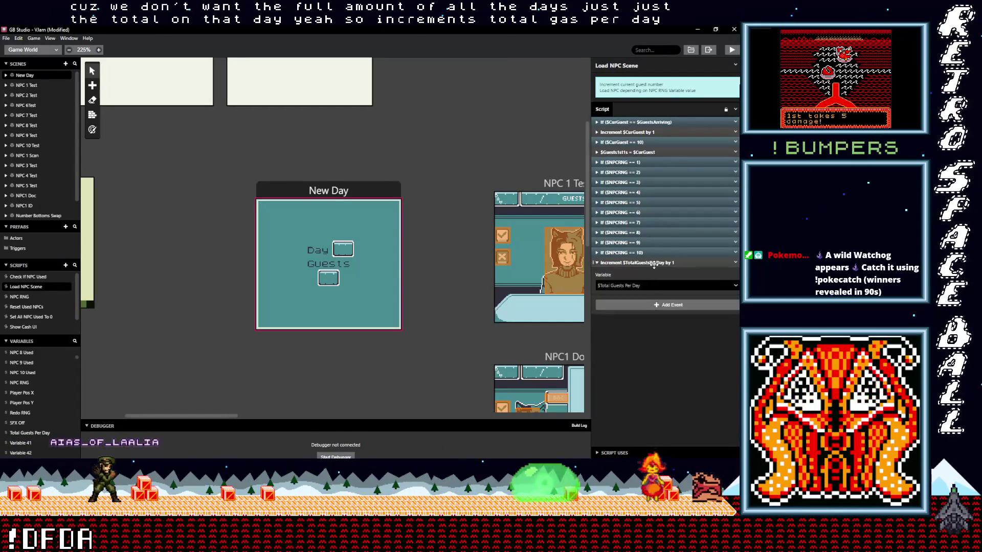
pyautogui.moveTo(649, 263); pyautogui.dragTo(623, 143)
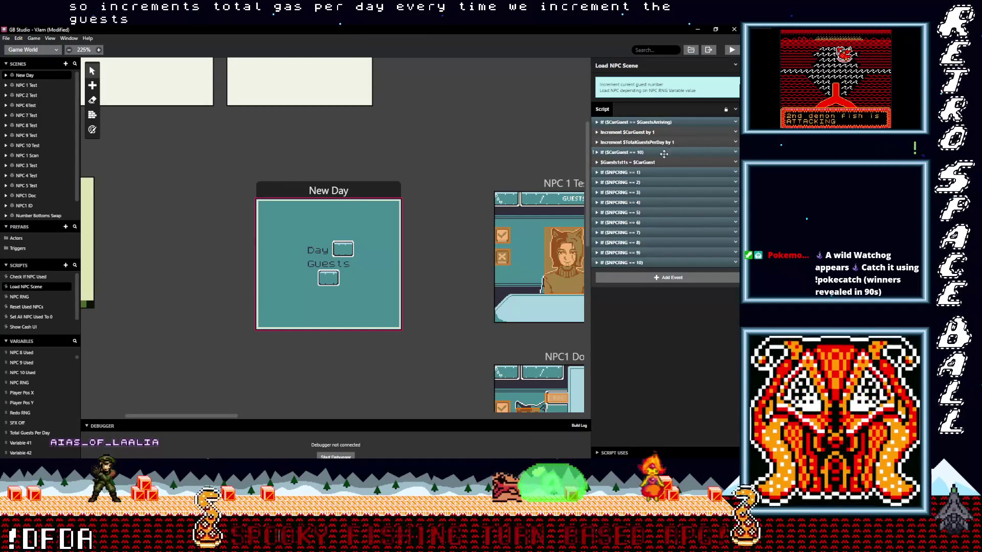
pyautogui.click(356, 189)
pyautogui.scroll(-5, 672, 248)
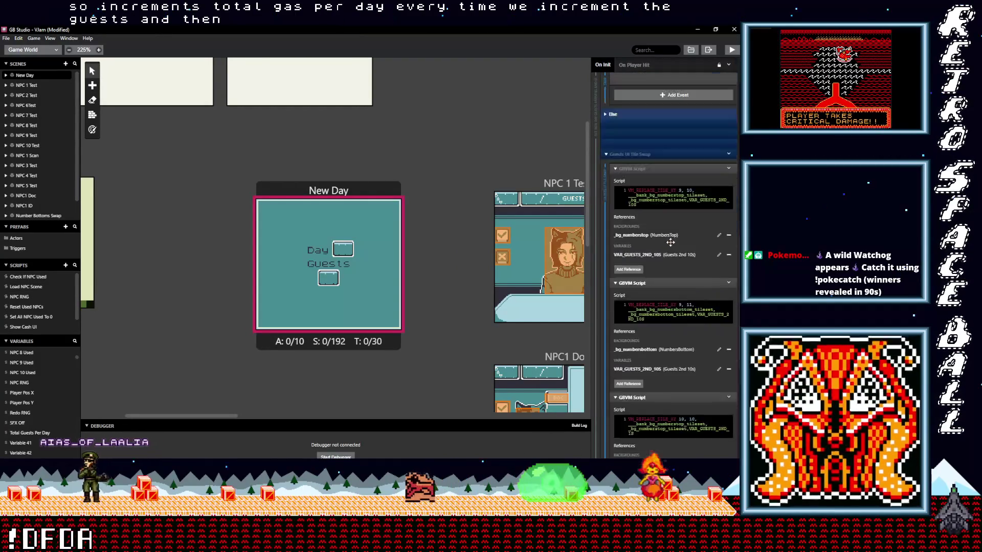
pyautogui.scroll(10, 671, 248)
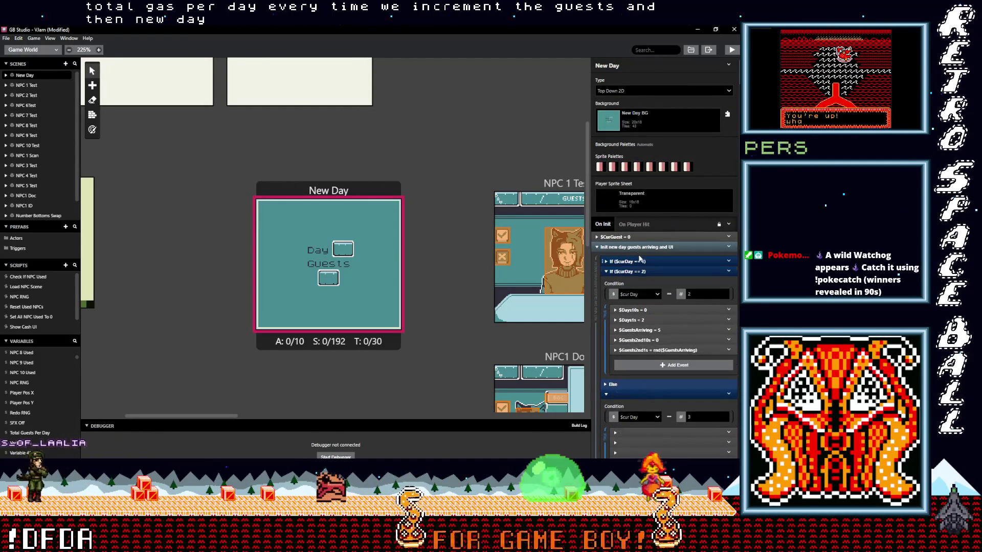
# Step: In New Day's On Init, copy the CurGuest = 0 reset event and paste a duplicate
pyautogui.click(633, 245)
pyautogui.click(667, 281)
pyautogui.click(548, 191)
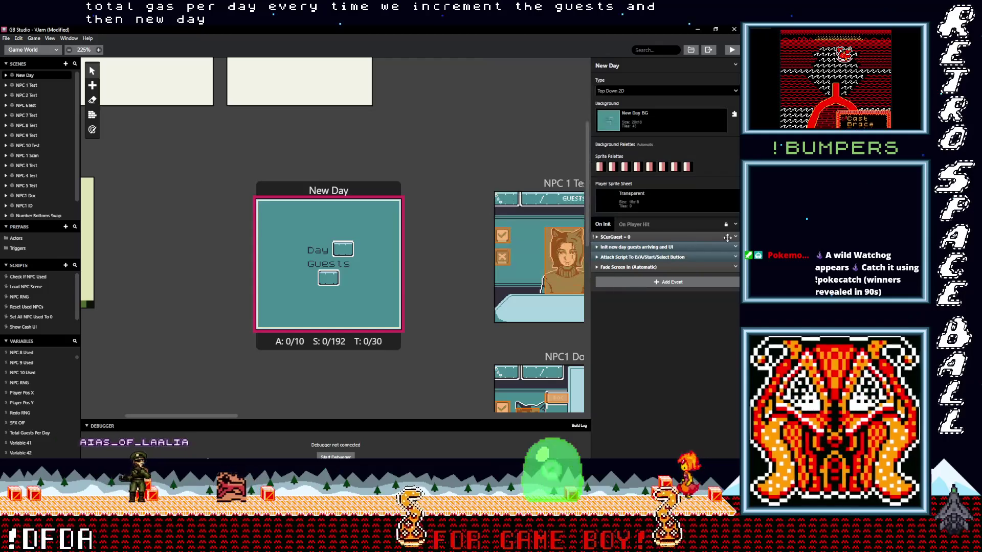
pyautogui.click(735, 256)
pyautogui.click(714, 320)
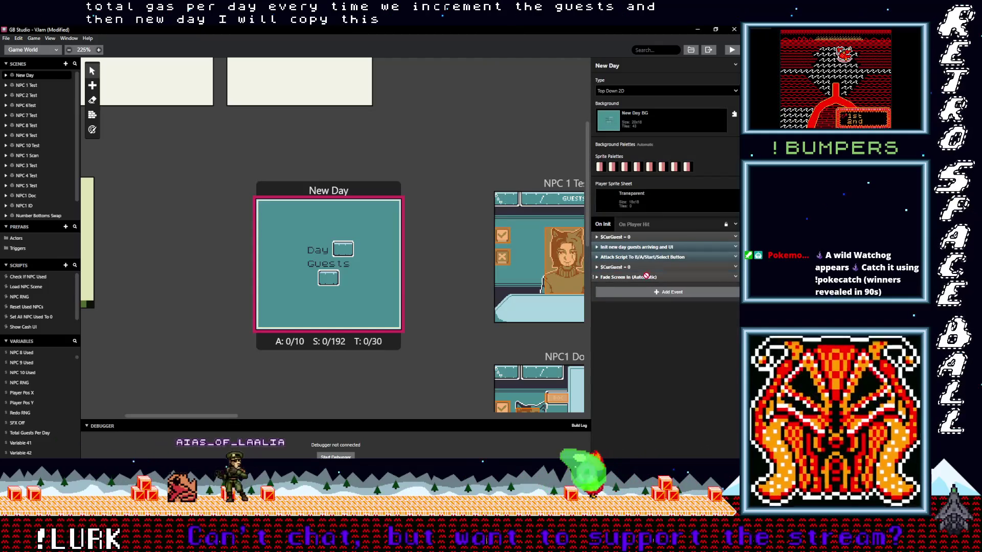
# Step: Make the copy reset Total Guests Per Day to 0, then run the game to test
pyautogui.click(636, 246)
pyautogui.click(633, 273)
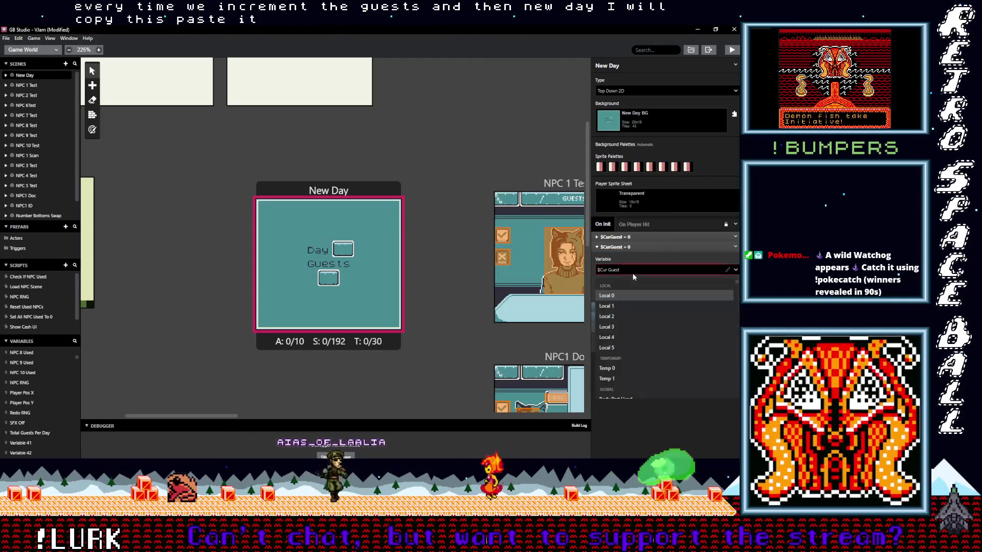
pyautogui.write('total')
pyautogui.press('Return')
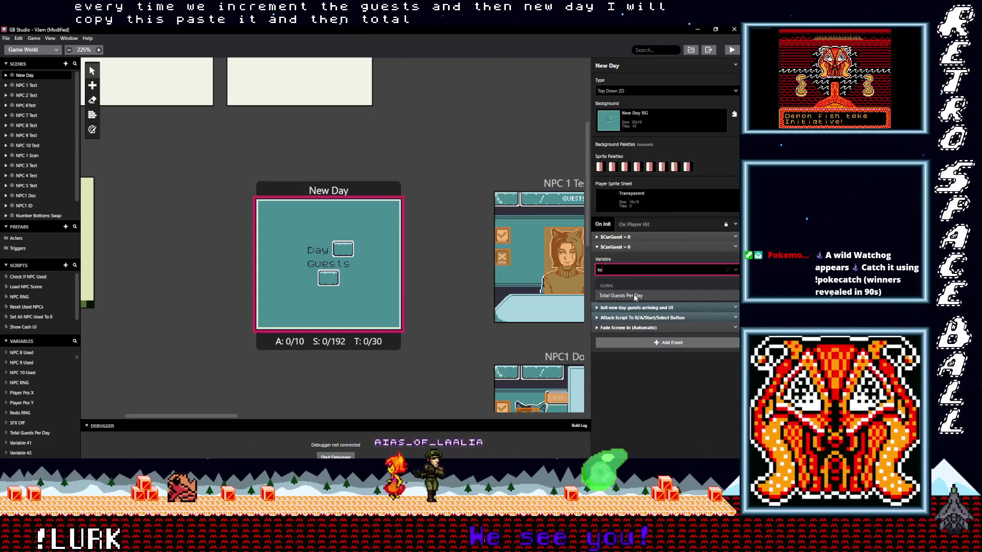
pyautogui.click(598, 247)
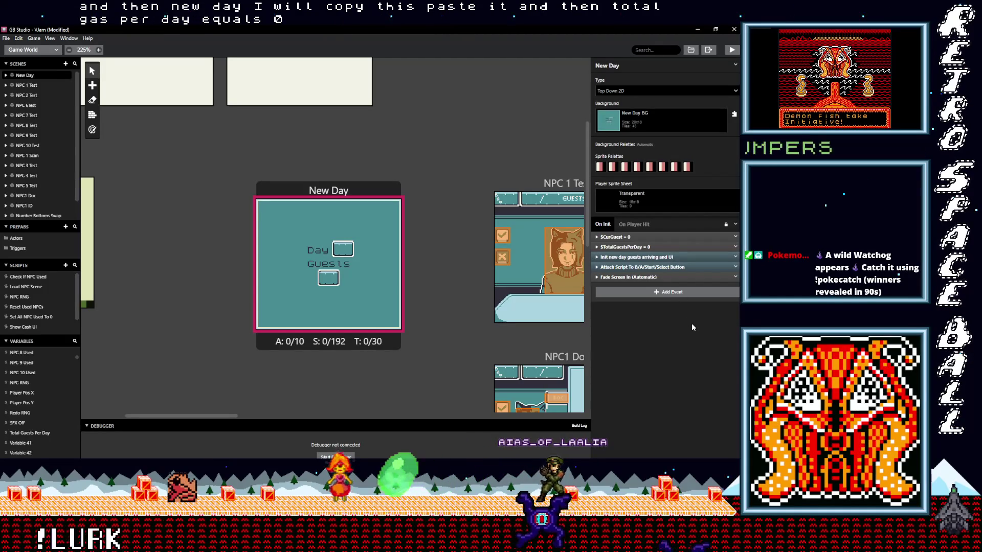
pyautogui.click(636, 257)
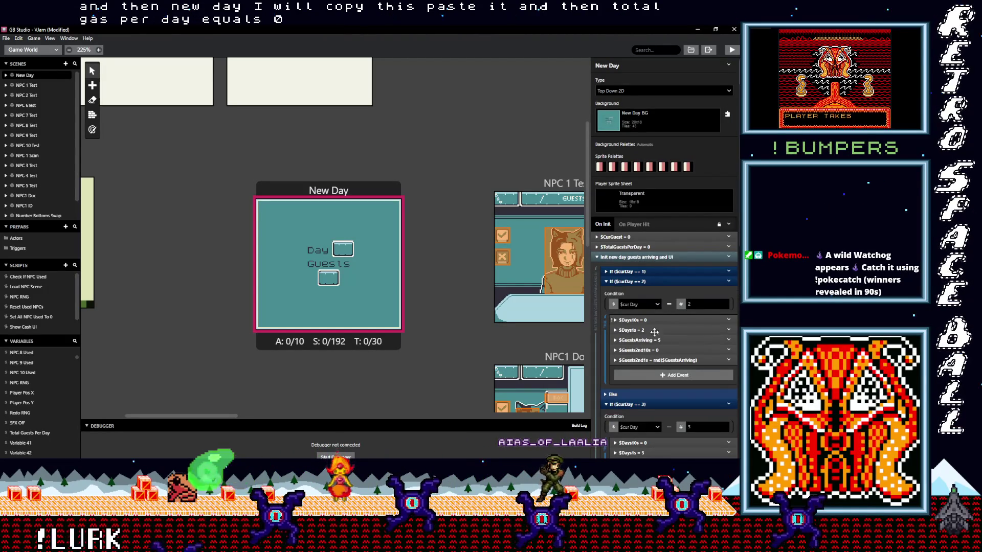
pyautogui.scroll(-3, 657, 341)
pyautogui.scroll(-3, 657, 341)
pyautogui.scroll(-3, 656, 344)
pyautogui.scroll(-3, 656, 344)
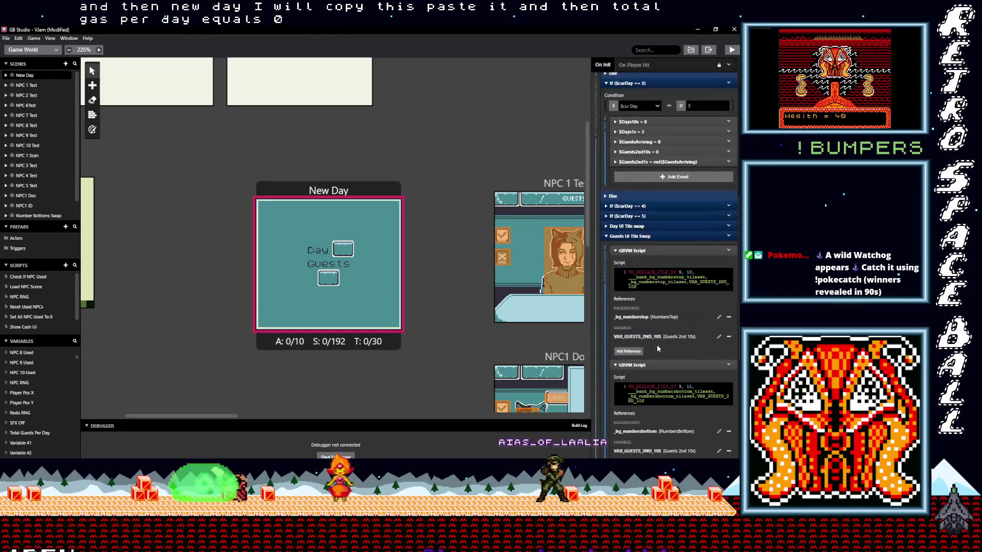
pyautogui.scroll(-3, 657, 347)
pyautogui.scroll(-3, 657, 347)
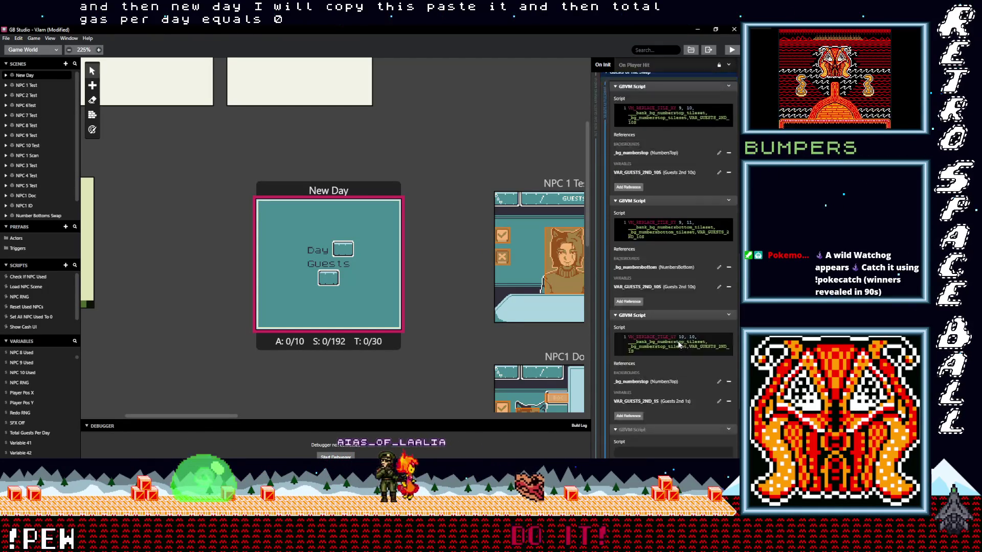
pyautogui.scroll(-3, 678, 345)
pyautogui.scroll(-3, 678, 345)
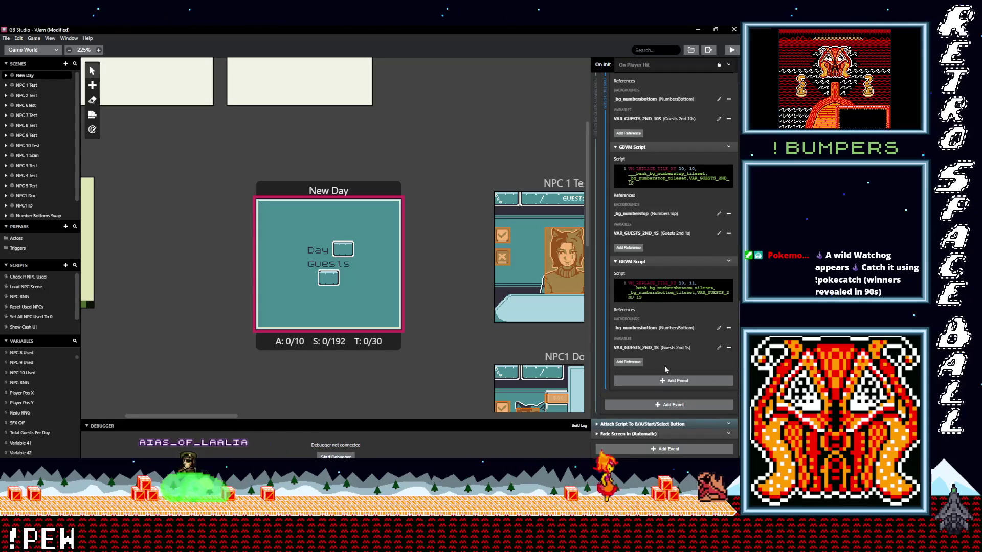
pyautogui.scroll(4, 664, 365)
pyautogui.scroll(4, 664, 365)
pyautogui.scroll(3, 660, 354)
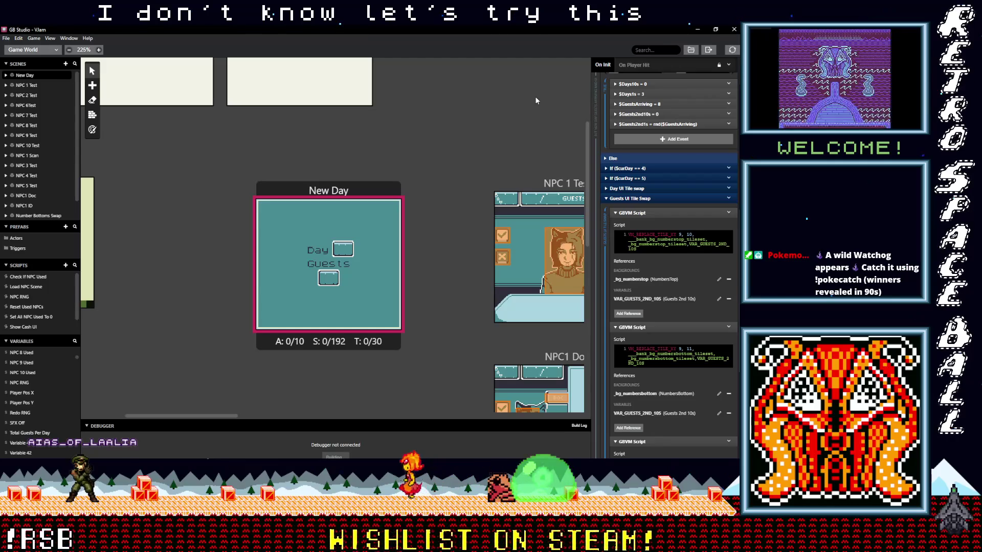
pyautogui.hotkey('ctrl', 'Return')
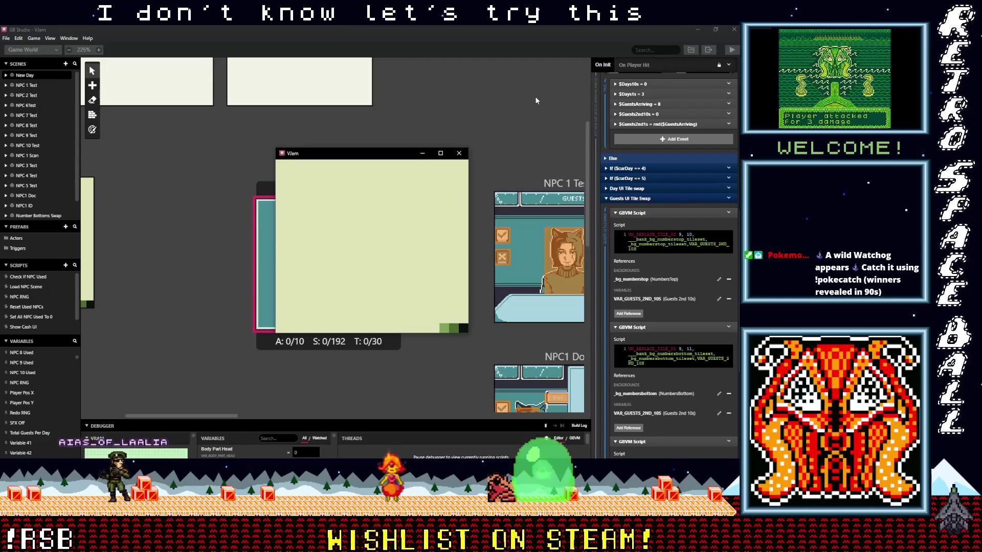
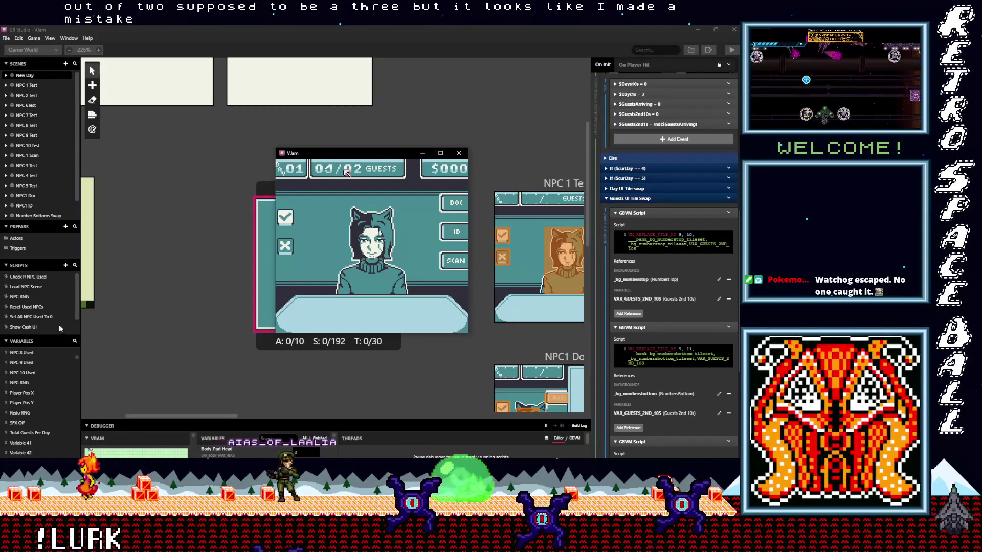
pyautogui.scroll(-2, 41, 322)
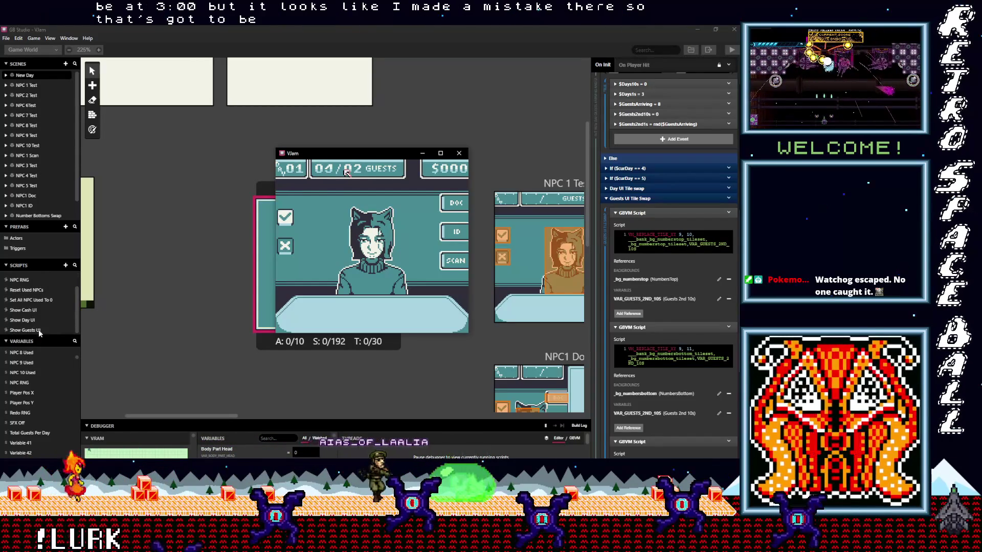
# Step: Bring up the Show Guests UI script with its tile-swap GBVM script events expanded
pyautogui.click(30, 331)
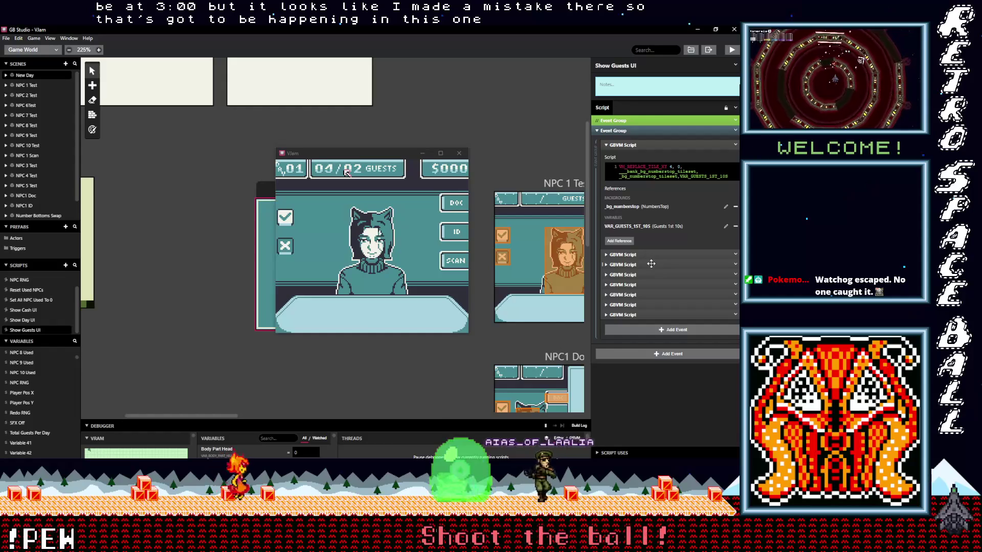
pyautogui.click(637, 255)
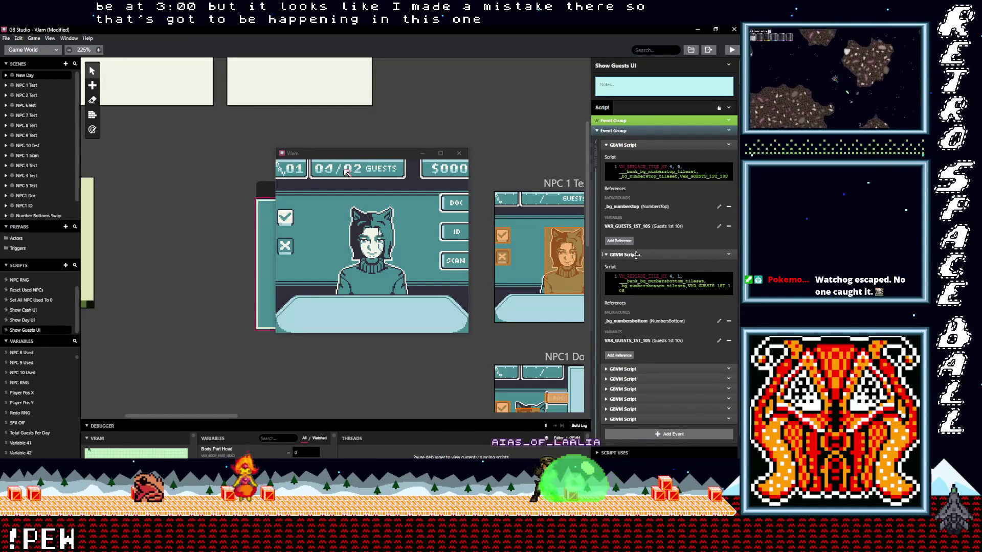
pyautogui.click(646, 369)
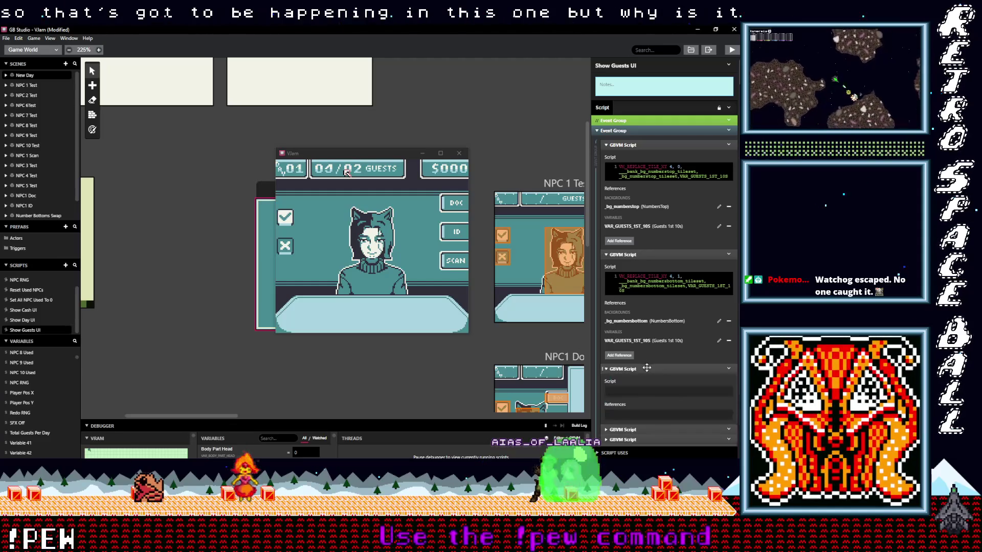
pyautogui.scroll(-5, 660, 369)
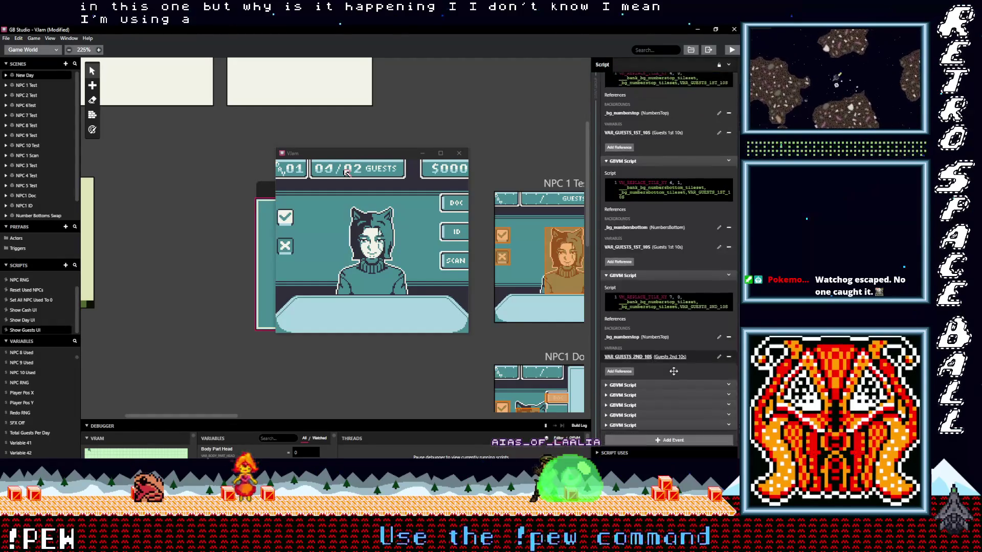
pyautogui.scroll(-2, 674, 373)
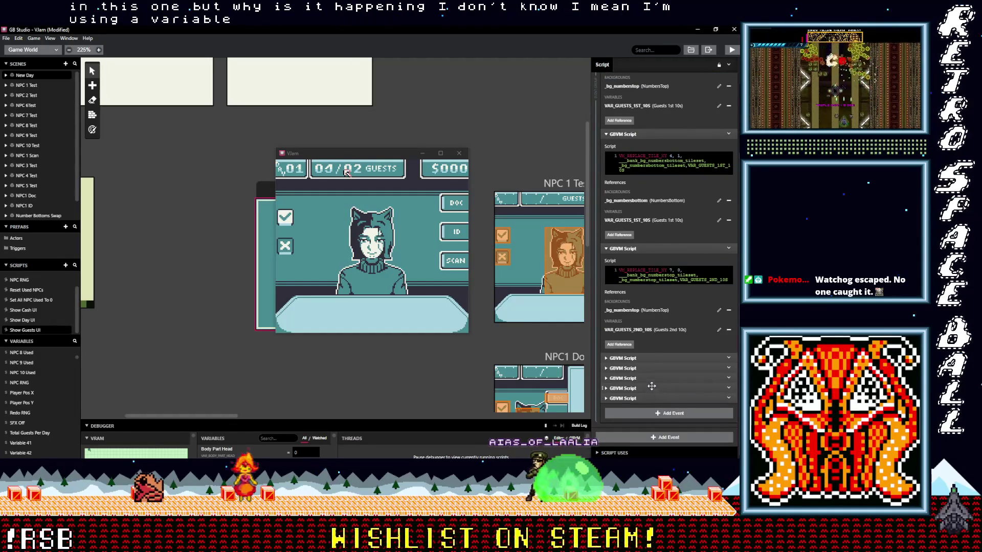
pyautogui.scroll(4, 662, 370)
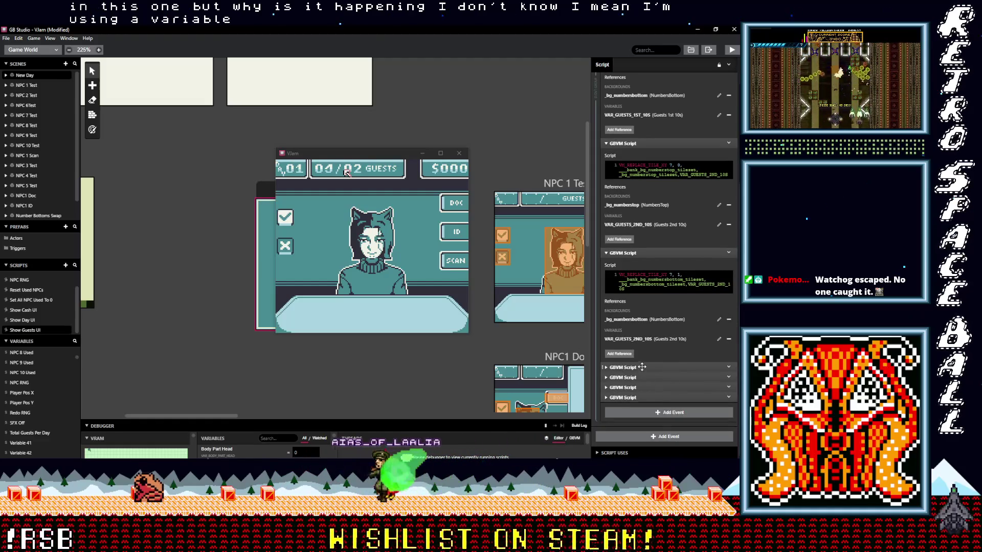
pyautogui.scroll(-3, 659, 380)
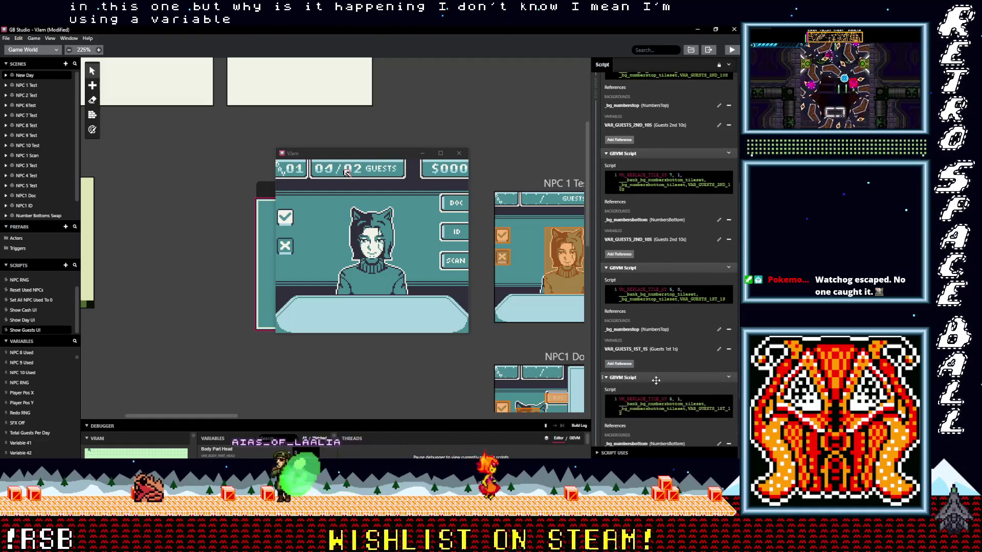
pyautogui.click(642, 378)
pyautogui.scroll(-3, 659, 390)
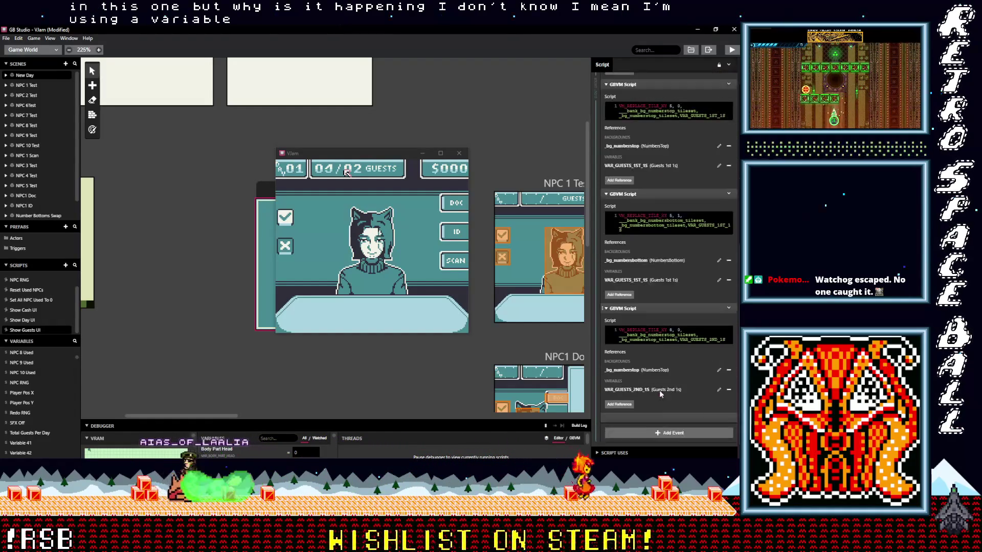
pyautogui.scroll(-3, 676, 391)
pyautogui.scroll(-2, 680, 389)
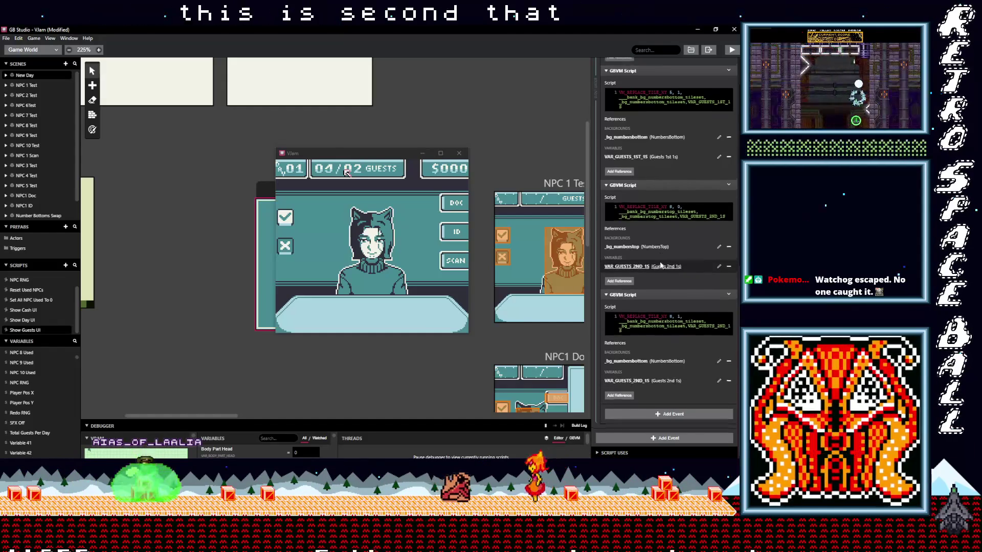
pyautogui.scroll(3, 659, 265)
pyautogui.scroll(3, 652, 283)
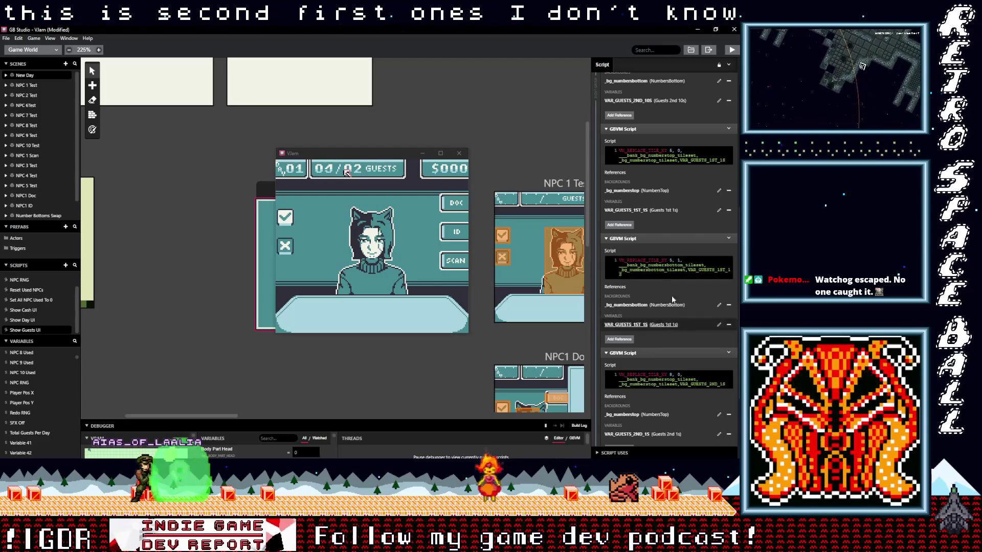
# Step: Select the VAR_GUESTS_1ST_1S guest-counter variable name in the GBVM script text
pyautogui.doubleClick(721, 269)
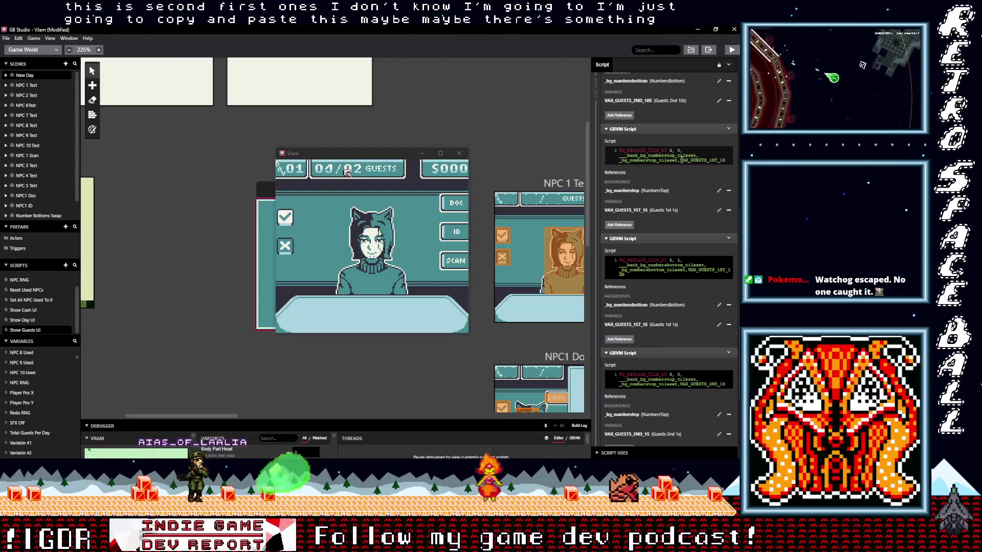
pyautogui.moveTo(680, 159); pyautogui.dragTo(725, 160)
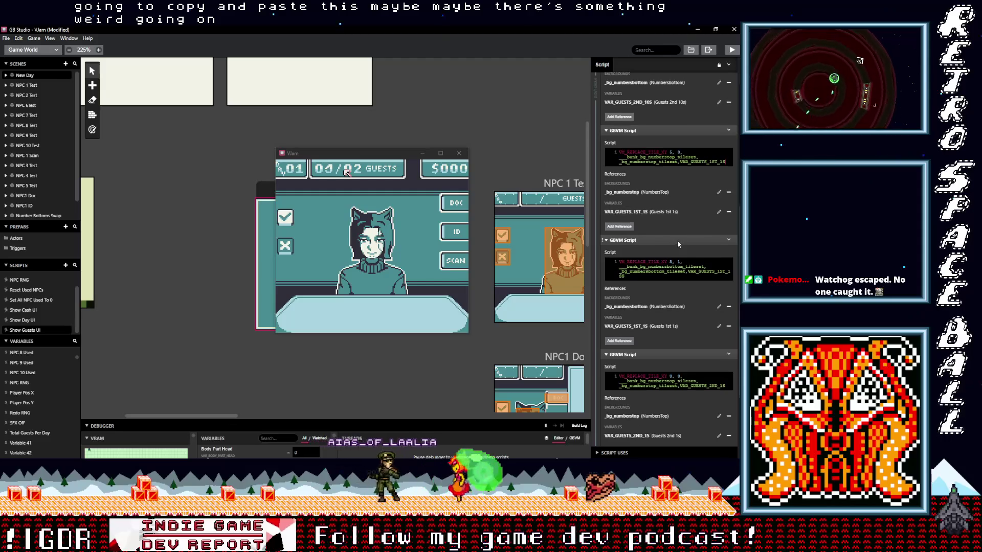
pyautogui.scroll(-3, 675, 253)
pyautogui.scroll(-3, 673, 265)
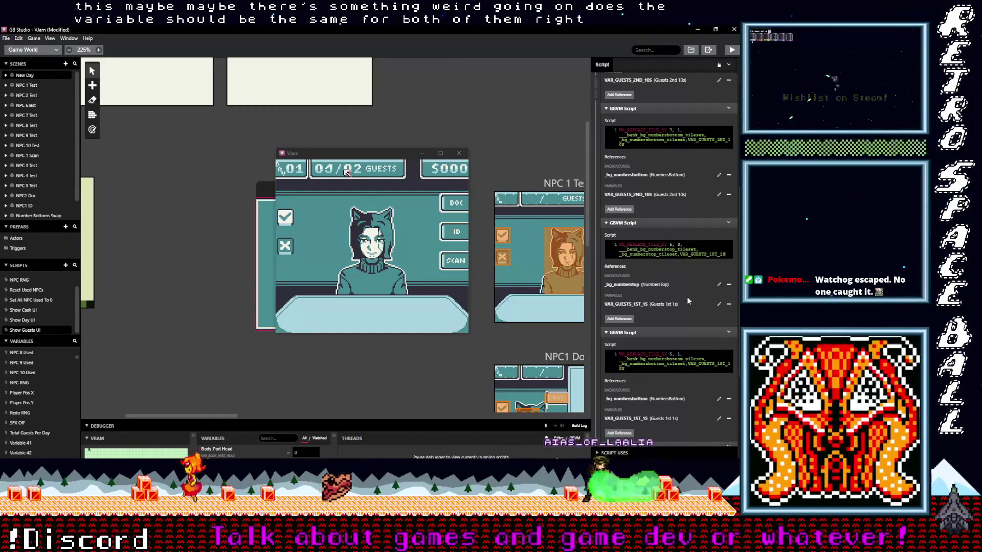
pyautogui.scroll(-2, 686, 298)
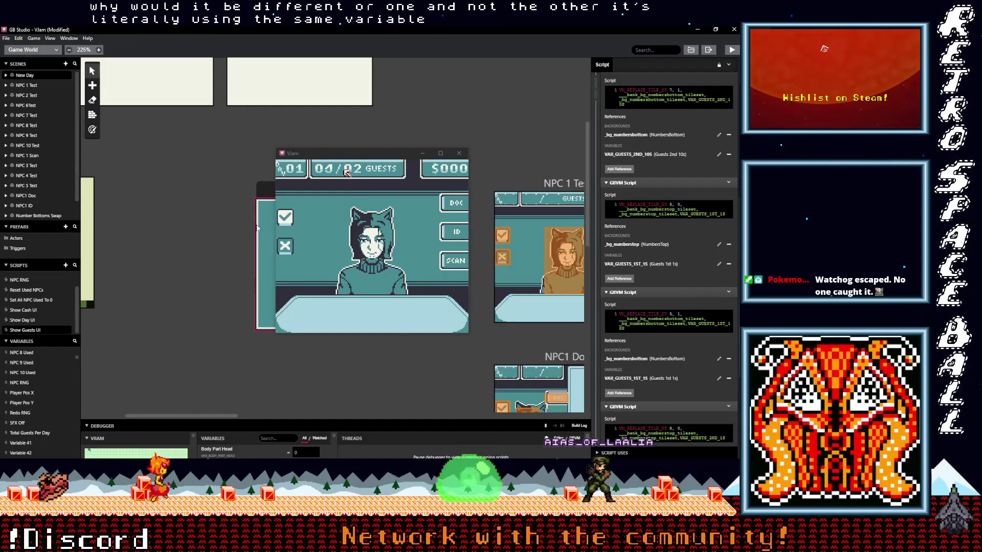
pyautogui.scroll(3, 257, 228)
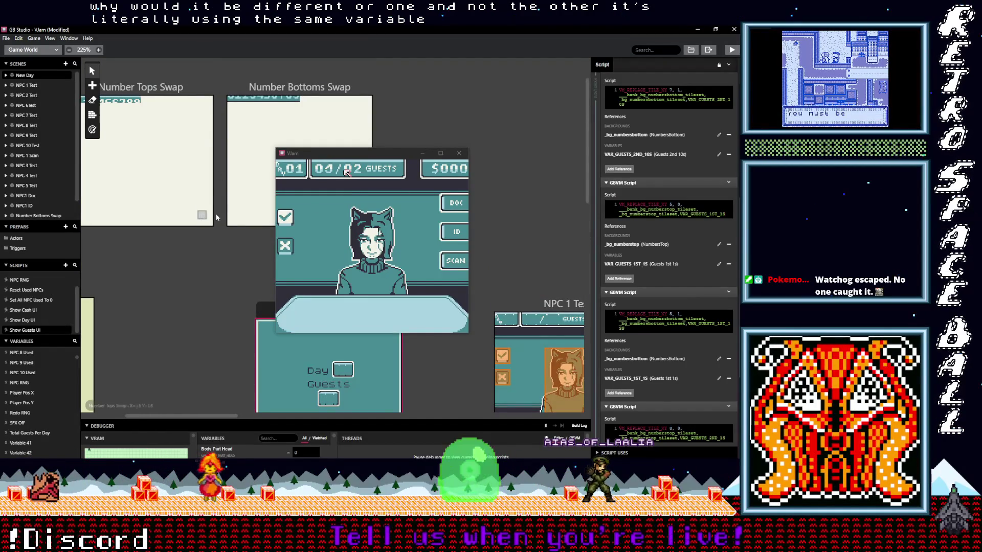
pyautogui.scroll(2, 215, 213)
pyautogui.click(137, 132)
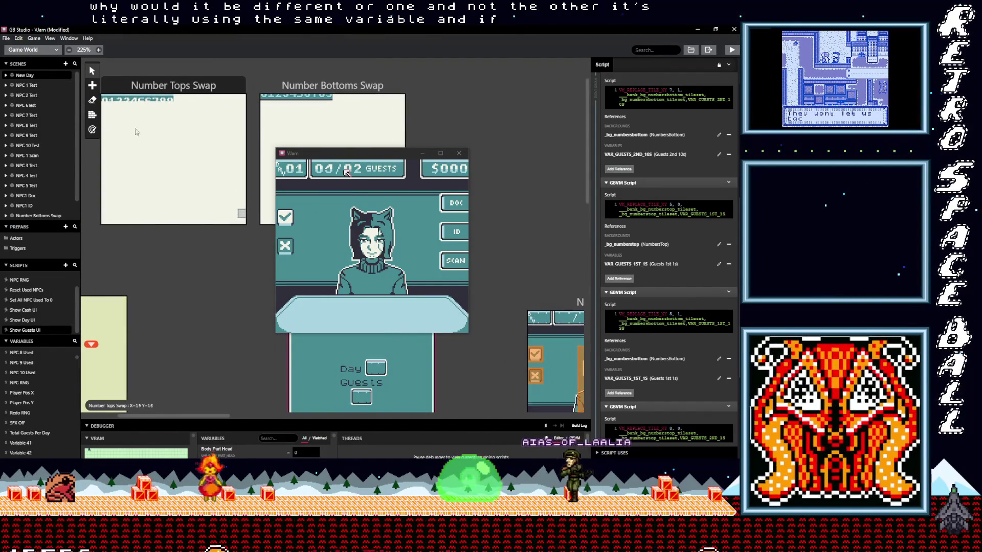
pyautogui.scroll(1, 137, 133)
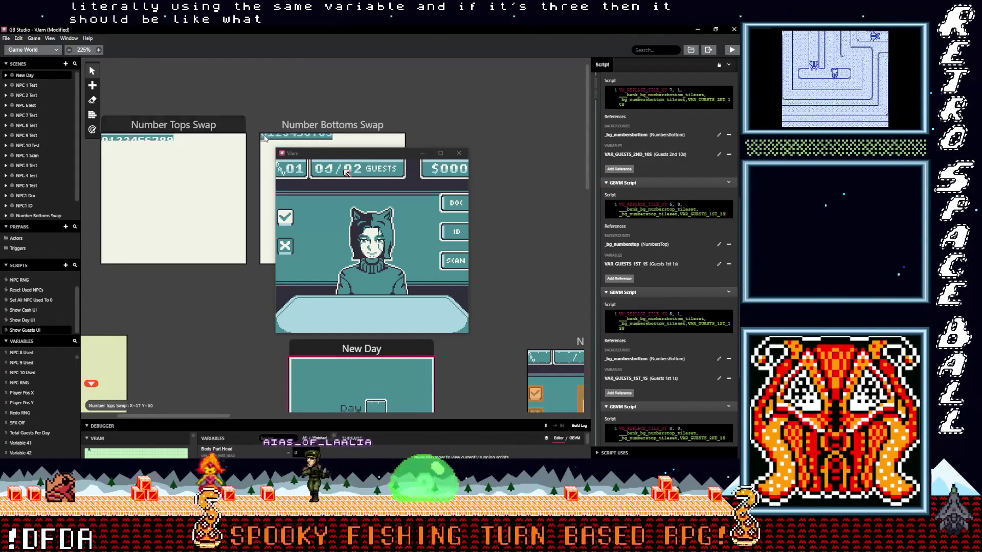
pyautogui.click(286, 139)
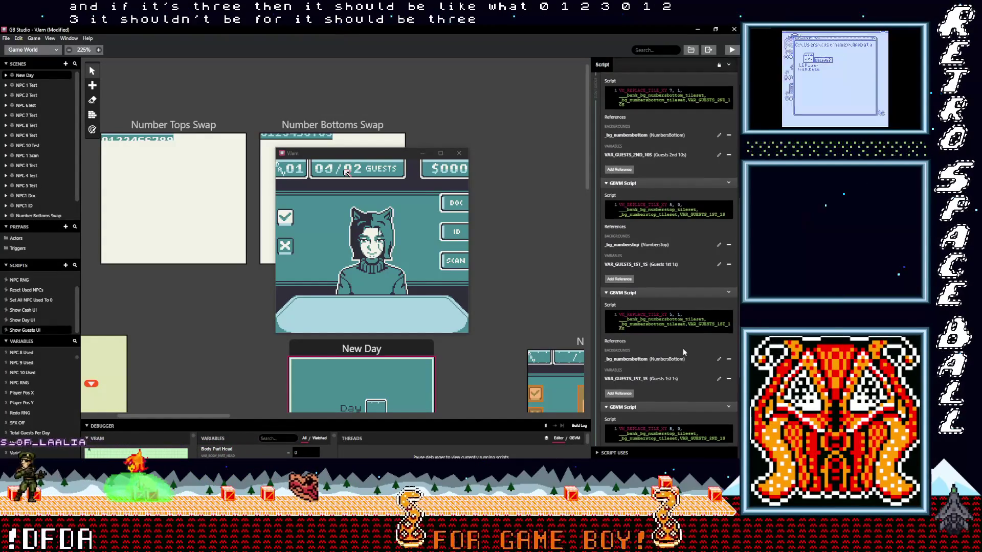
pyautogui.scroll(-1, 683, 349)
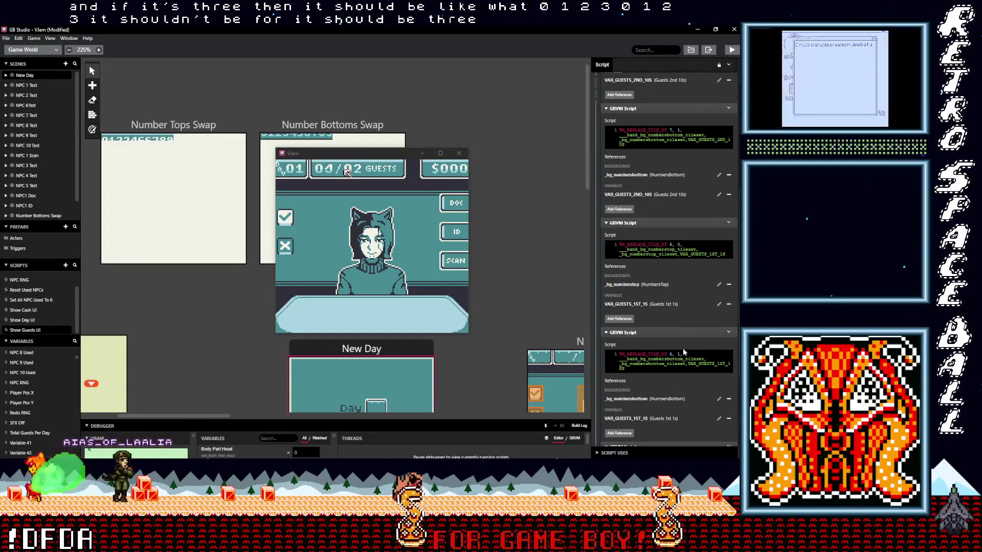
pyautogui.scroll(-4, 683, 347)
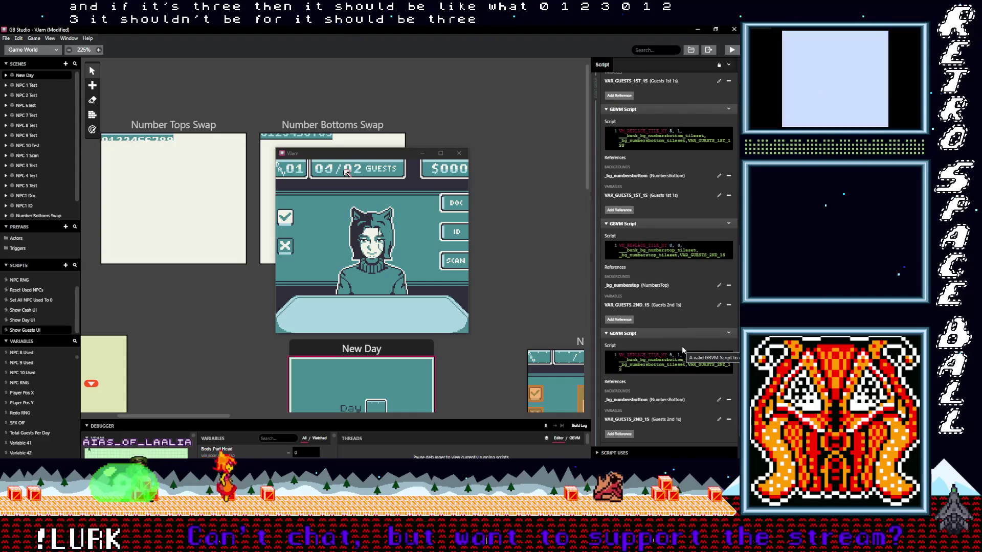
pyautogui.scroll(3, 682, 346)
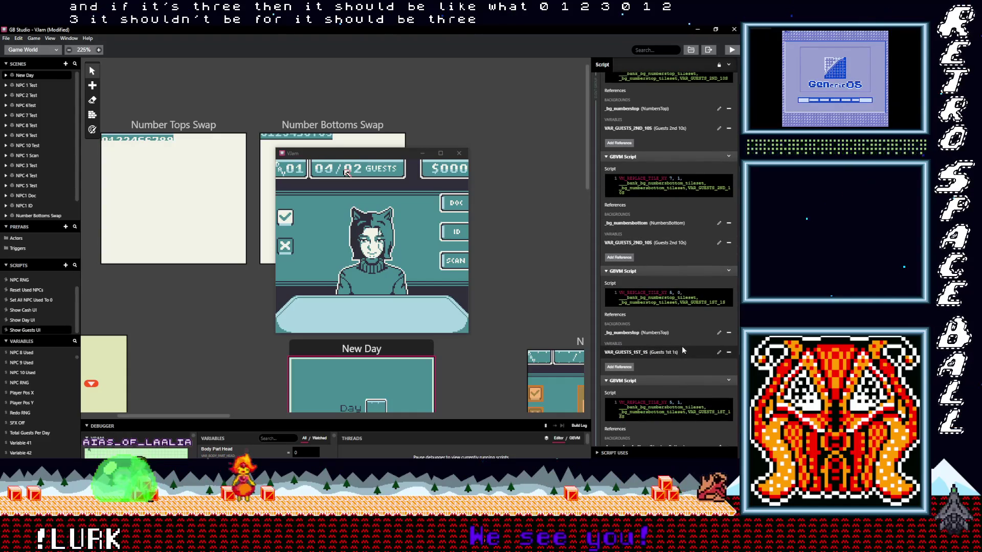
pyautogui.scroll(3, 682, 346)
pyautogui.scroll(3, 682, 346)
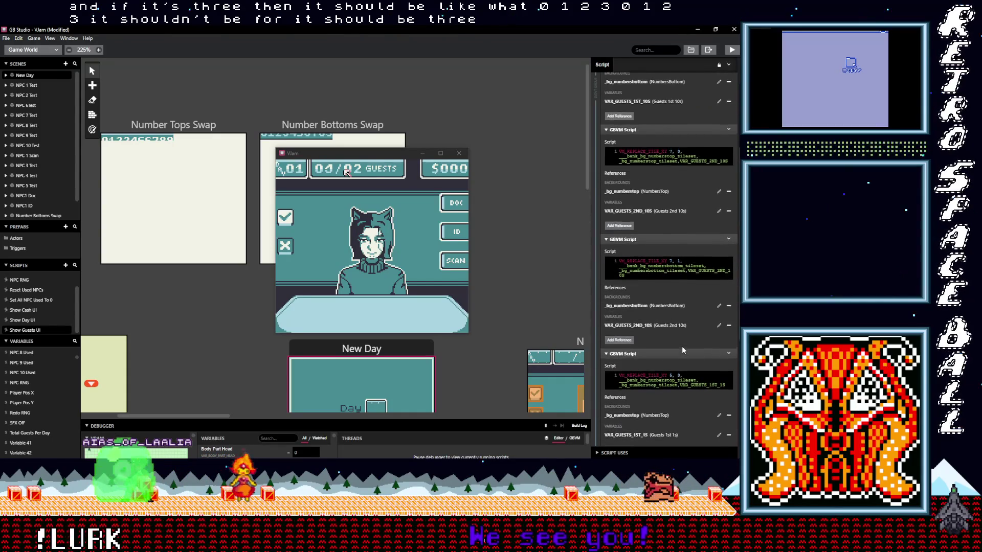
pyautogui.scroll(3, 682, 346)
pyautogui.scroll(3, 681, 350)
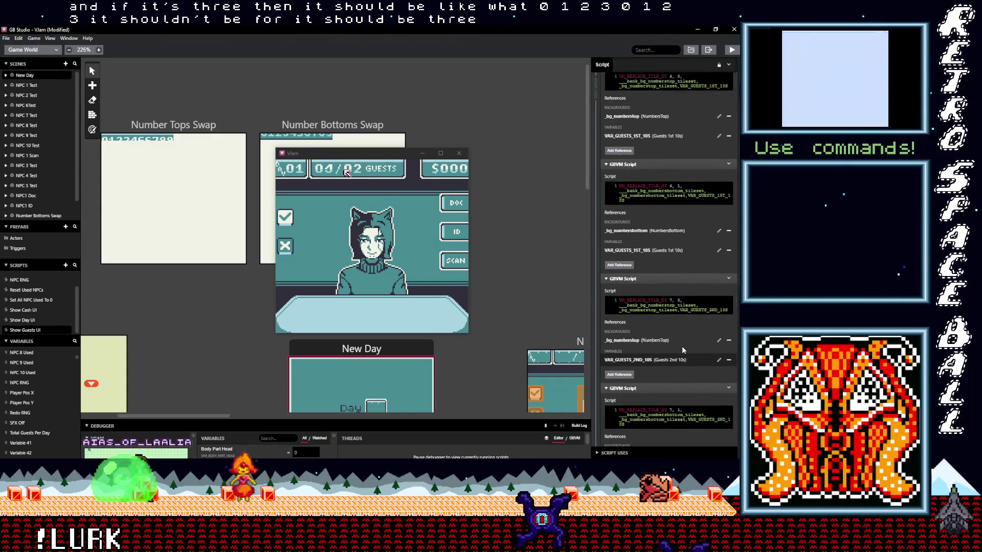
pyautogui.scroll(3, 682, 346)
pyautogui.scroll(3, 682, 346)
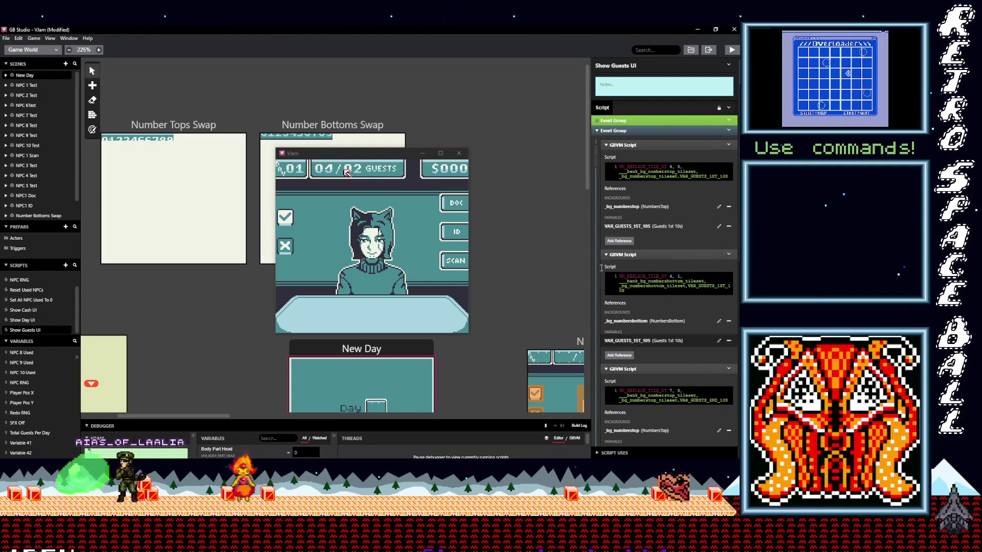
# Step: Collapse the second event group, build the game and enlarge the build log to read it
pyautogui.click(618, 132)
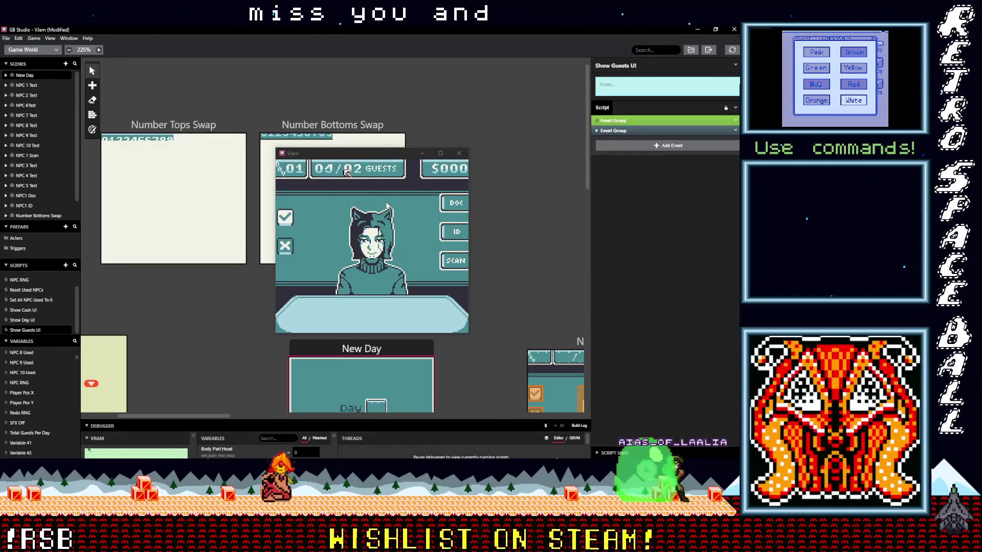
pyautogui.hotkey('ctrl', 'shift', 'b')
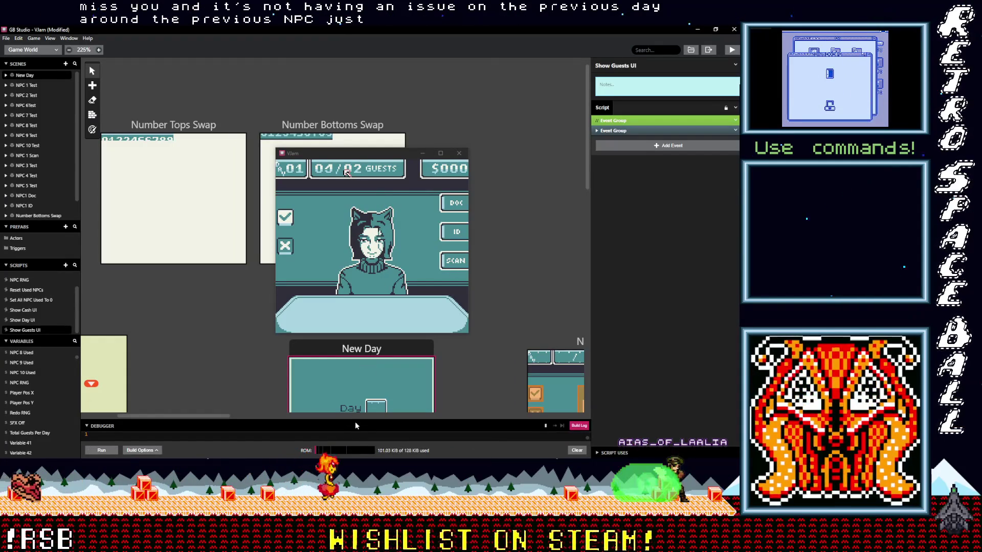
pyautogui.moveTo(357, 419); pyautogui.dragTo(358, 327)
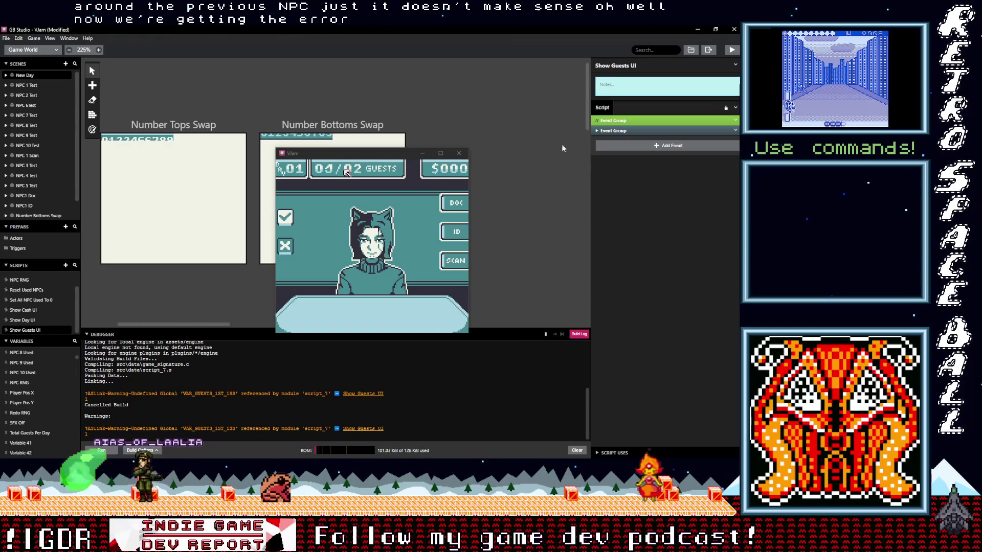
# Step: Reopen the event group, start editing the third GBVM script's code and save the project
pyautogui.click(612, 131)
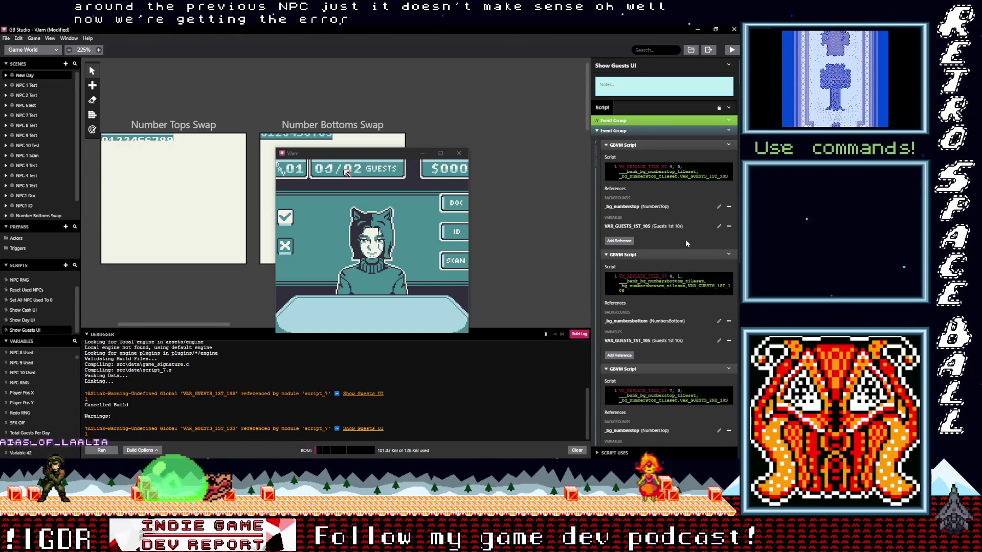
pyautogui.scroll(-2, 685, 240)
pyautogui.click(696, 315)
pyautogui.scroll(-3, 699, 323)
pyautogui.scroll(-3, 699, 323)
pyautogui.scroll(-3, 699, 323)
pyautogui.scroll(-2, 699, 323)
pyautogui.scroll(-3, 697, 326)
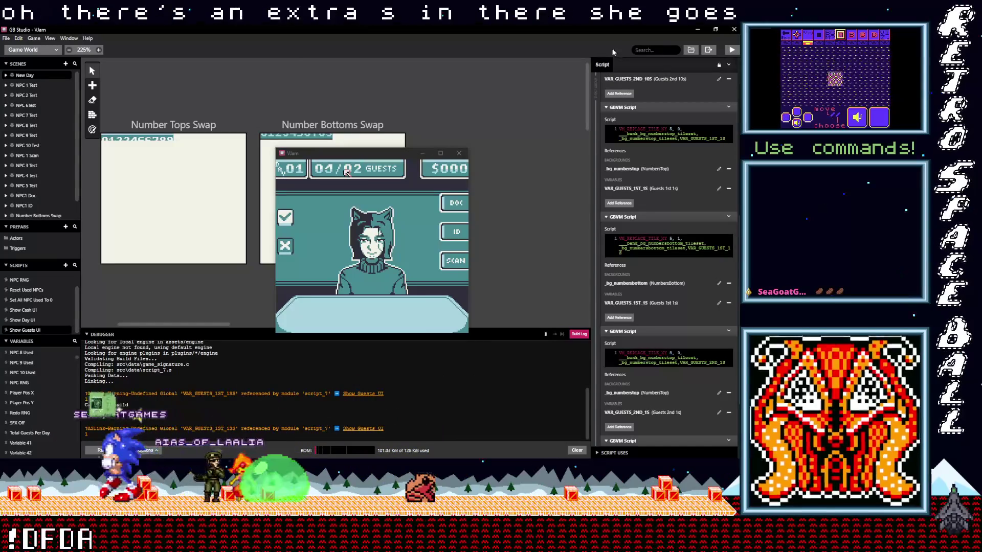
pyautogui.click(6, 38)
# Step: Save the project and rebuild so the game launches in the emulator
pyautogui.click(30, 77)
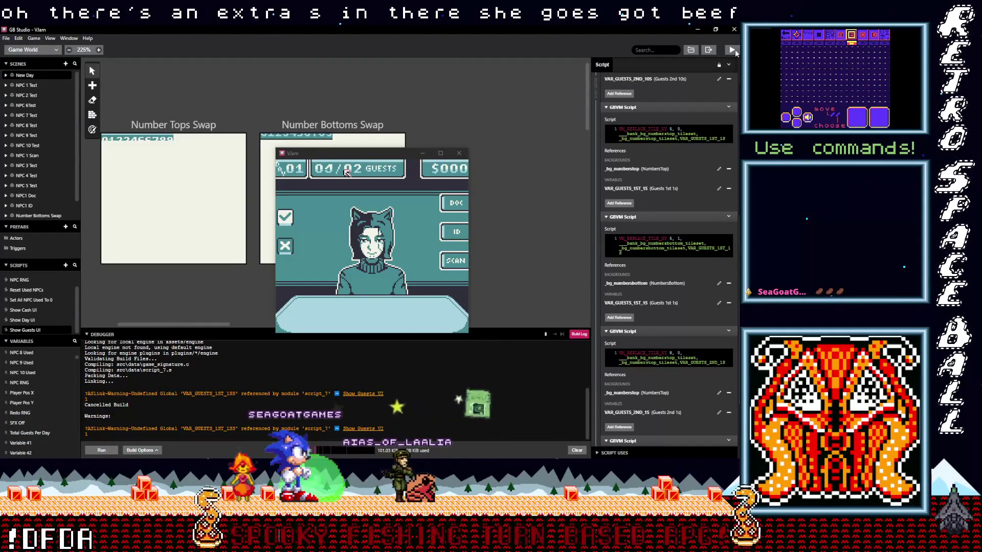
pyautogui.hotkey('ctrl', 'Return')
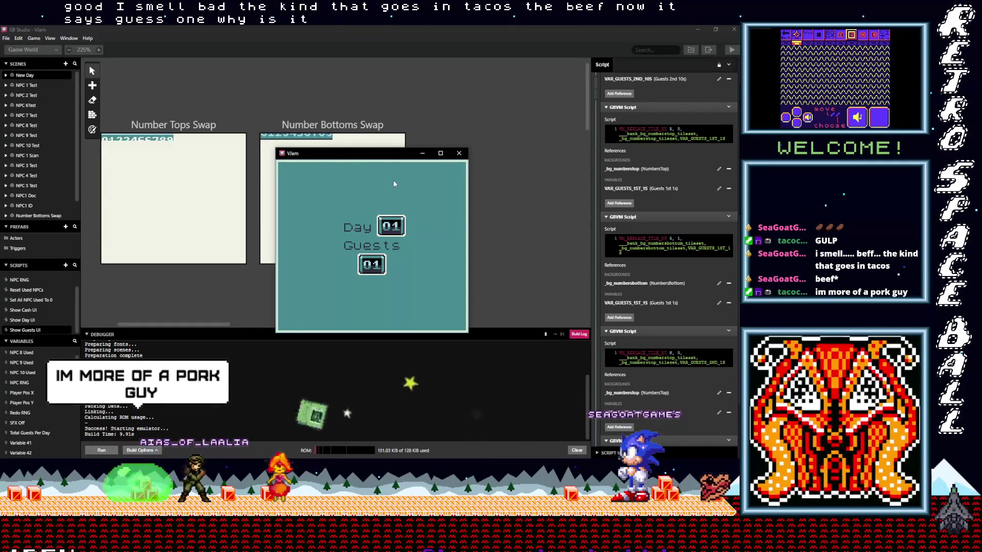
# Step: Play through the first two days in the emulator, processing guests and ending each day
pyautogui.press('z')
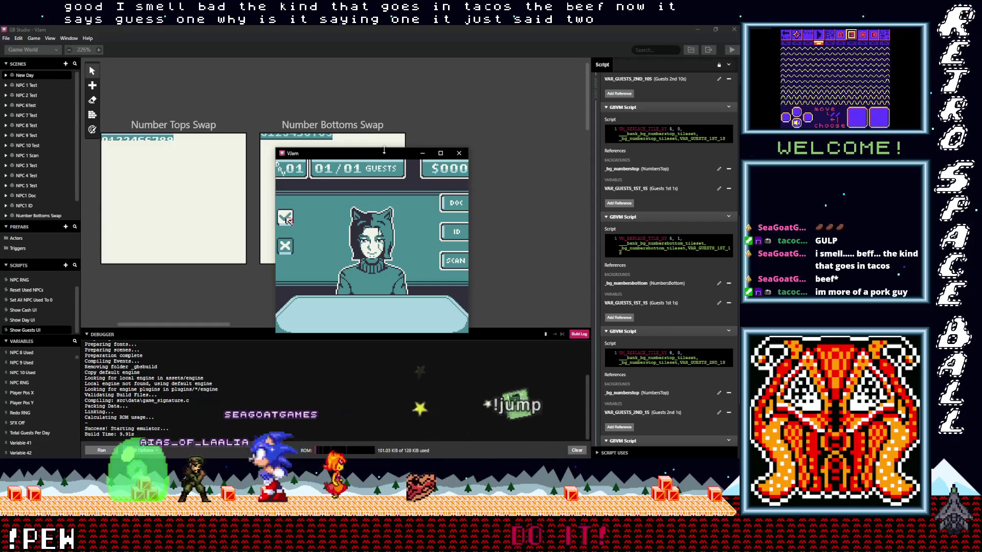
pyautogui.press('z')
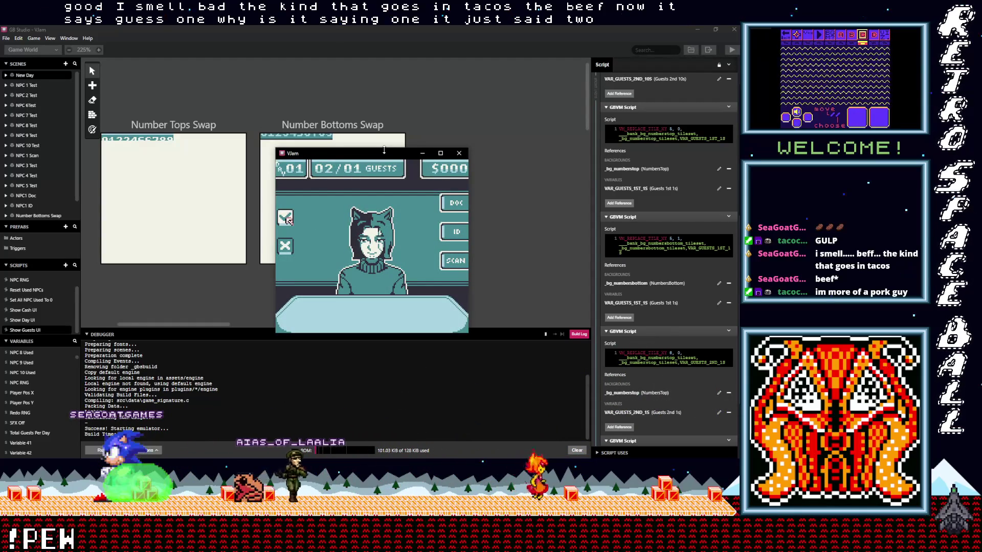
pyautogui.press('z')
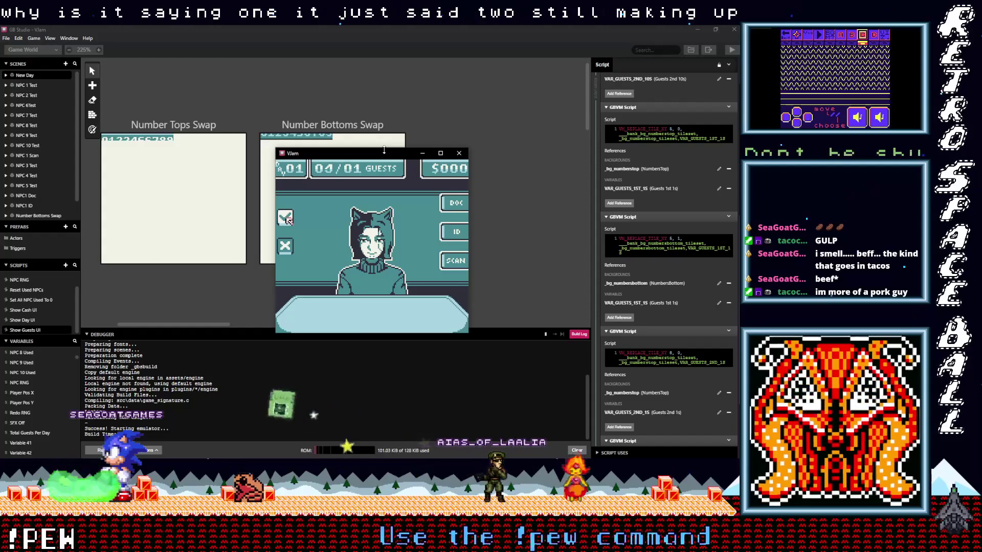
pyautogui.press('z')
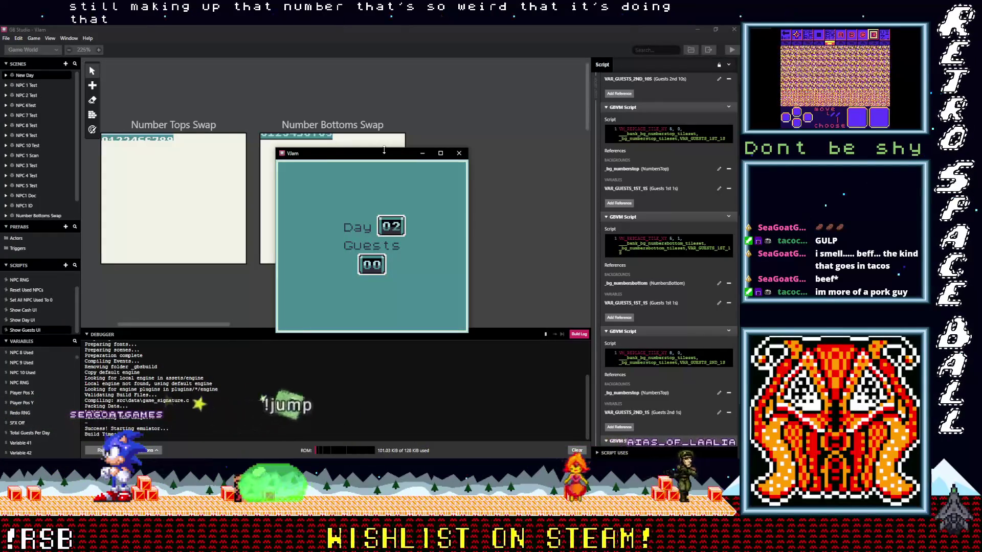
pyautogui.press('z')
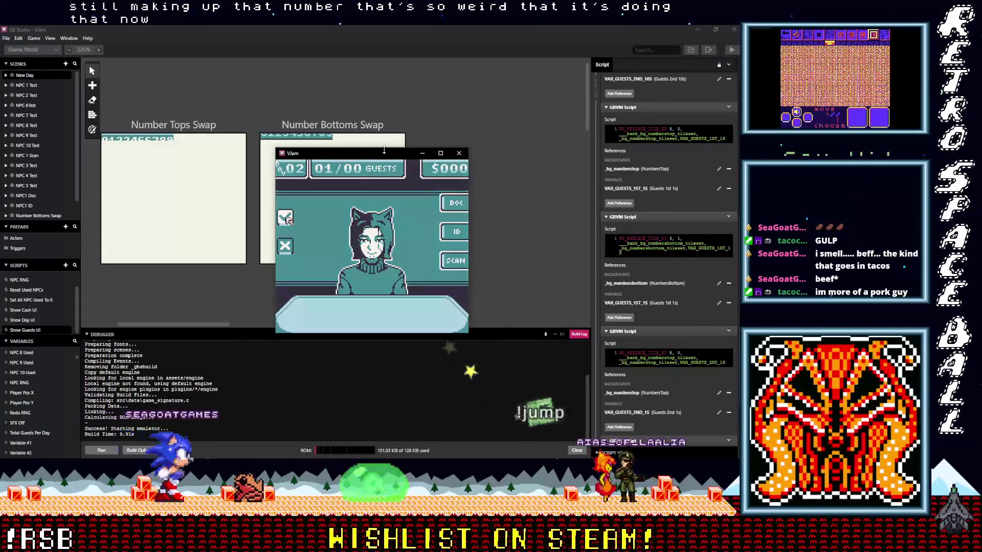
pyautogui.press('z')
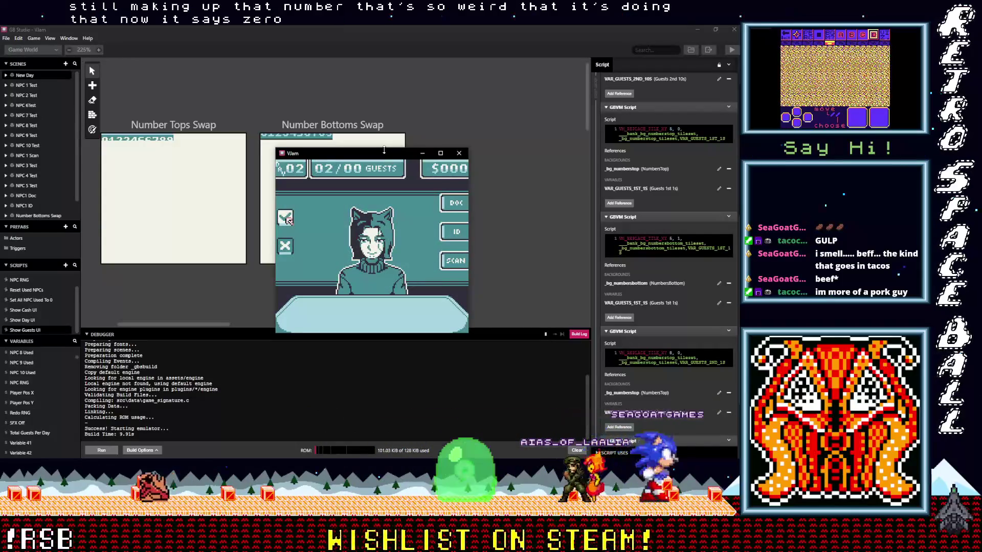
pyautogui.press('z')
pyautogui.press('z')
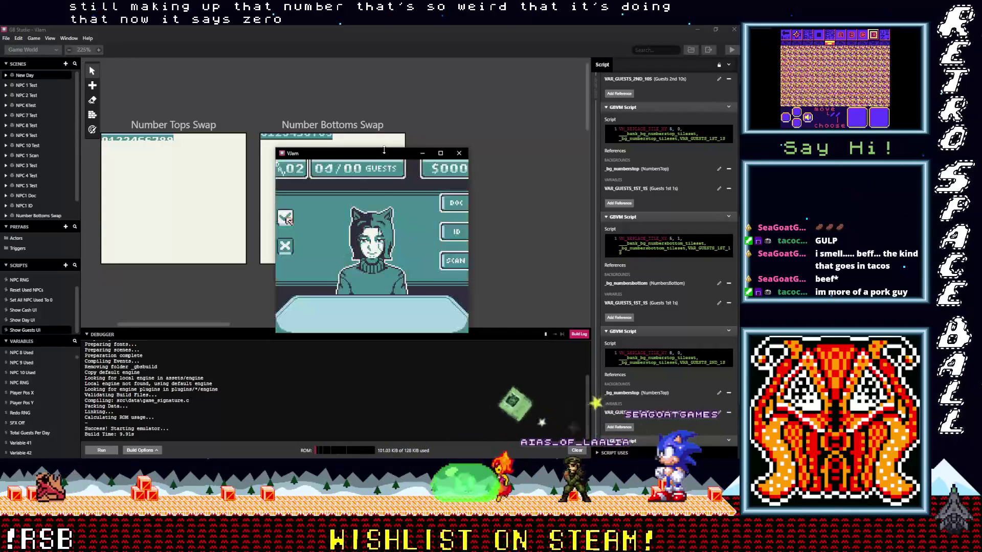
pyautogui.press('z')
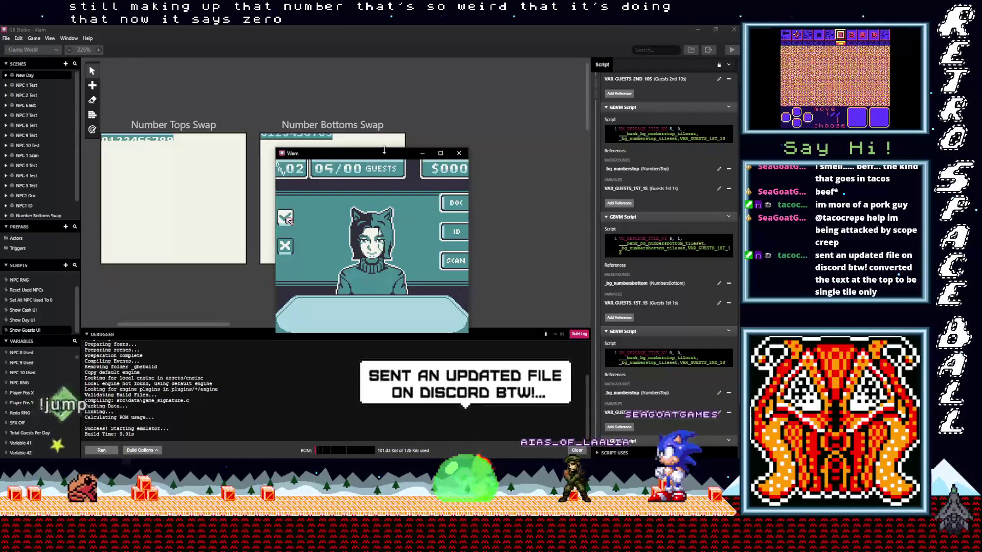
pyautogui.press('z')
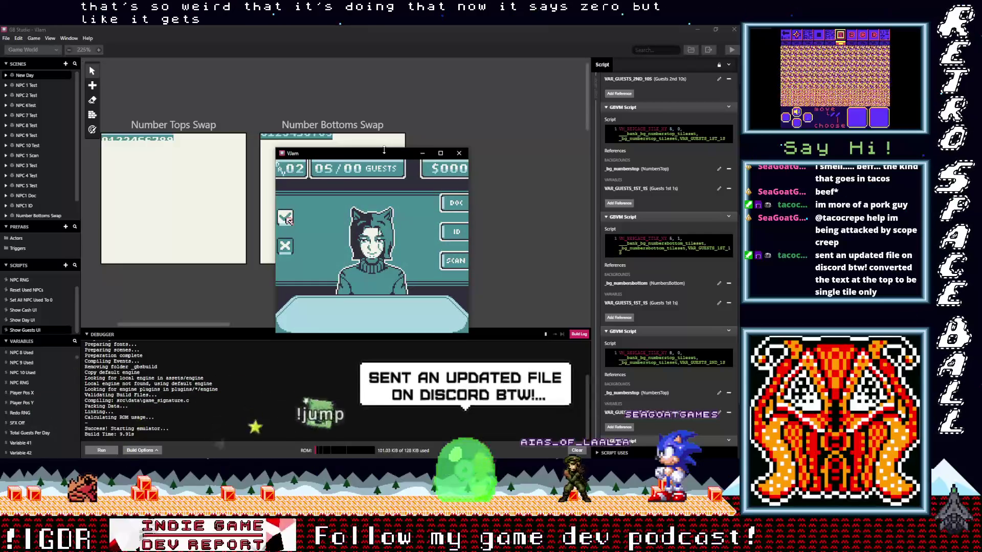
pyautogui.press('z')
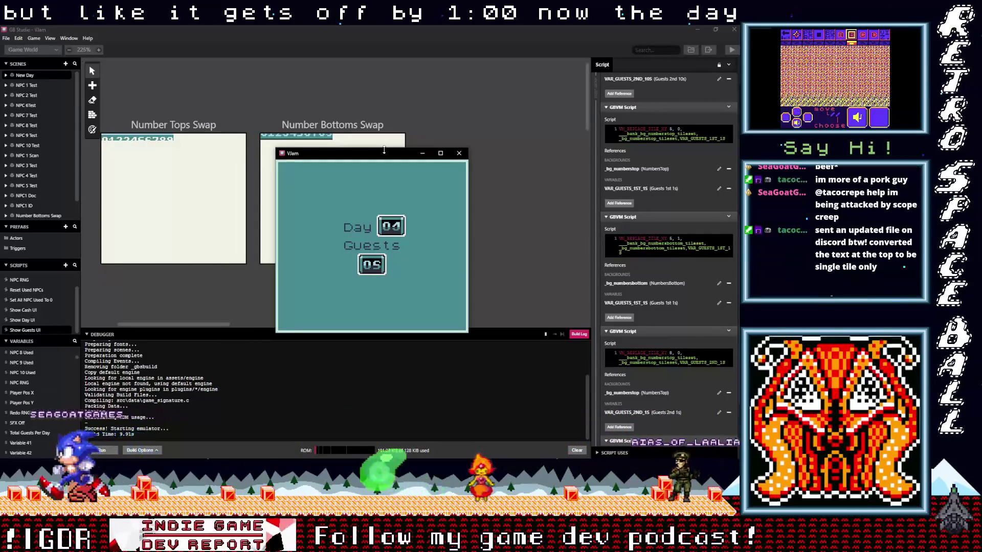
# Step: Keep processing guests through the following days until the counter reads 05/12 on day 05
pyautogui.press('z')
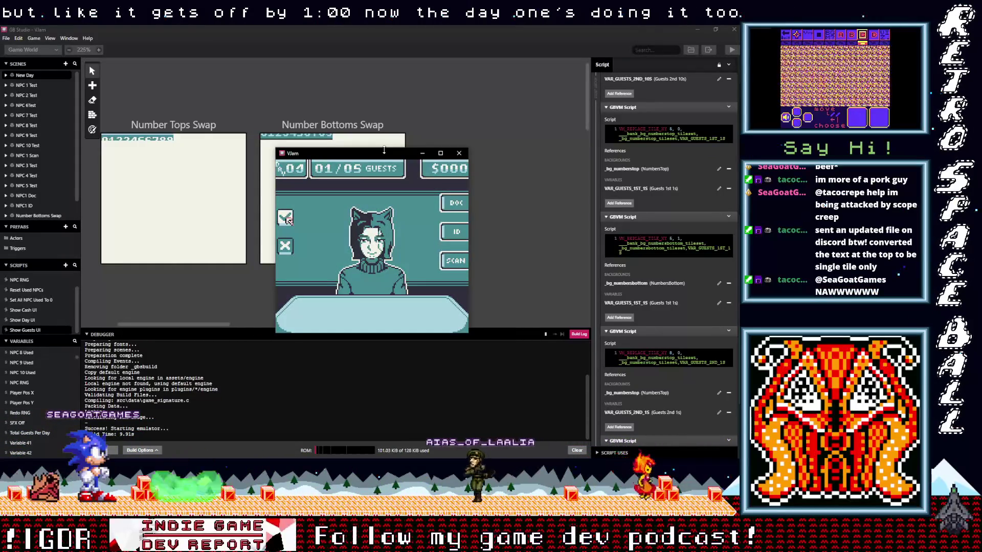
pyautogui.press('z')
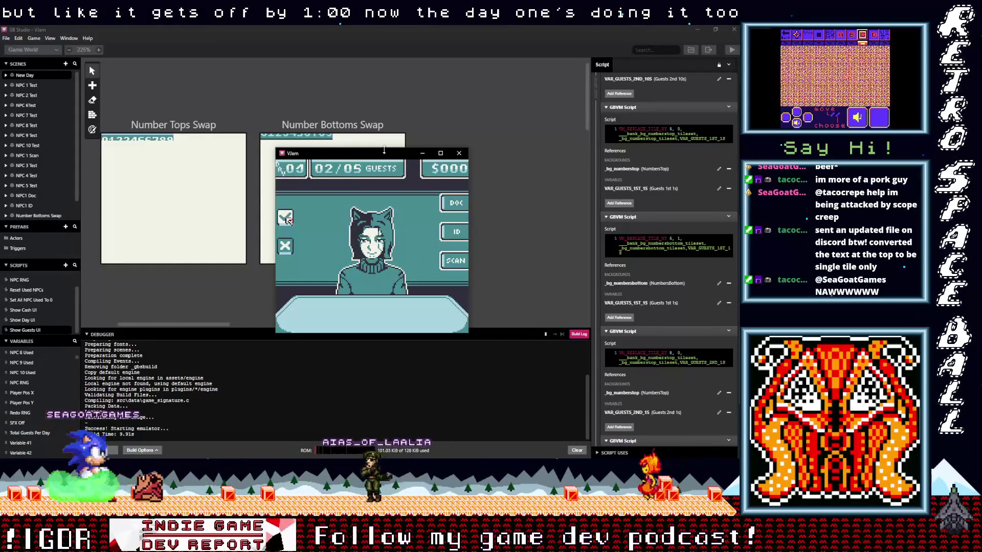
pyautogui.press('z')
pyautogui.press('z')
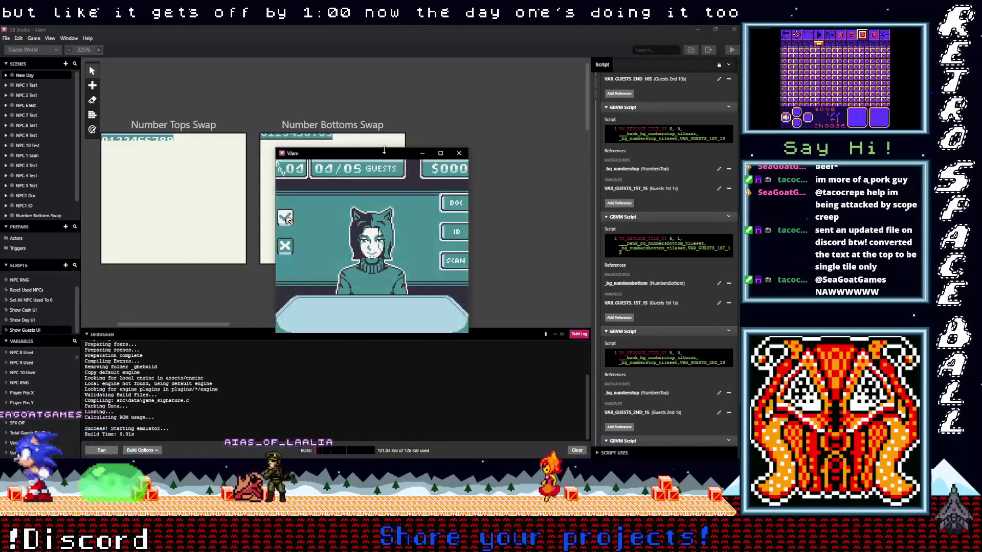
pyautogui.press('z')
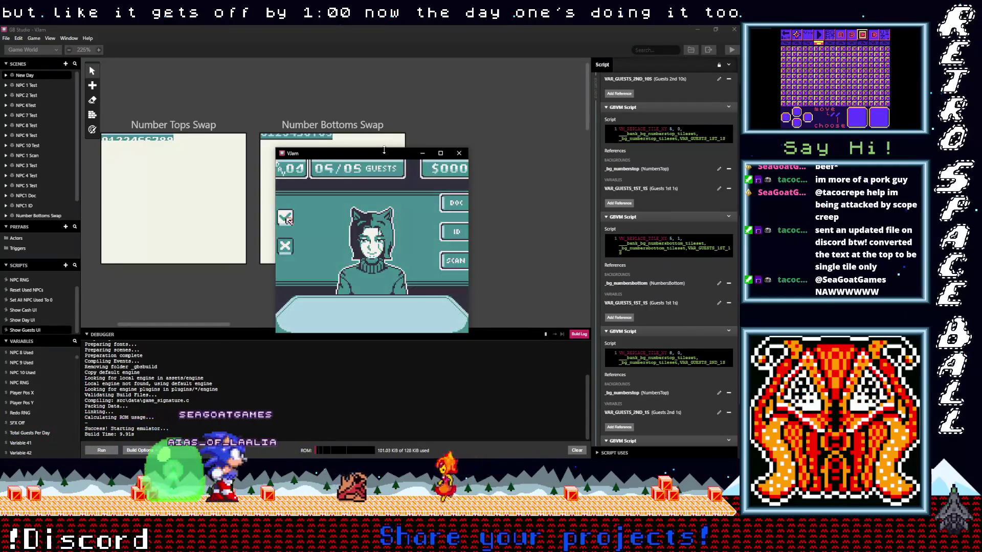
pyautogui.press('z')
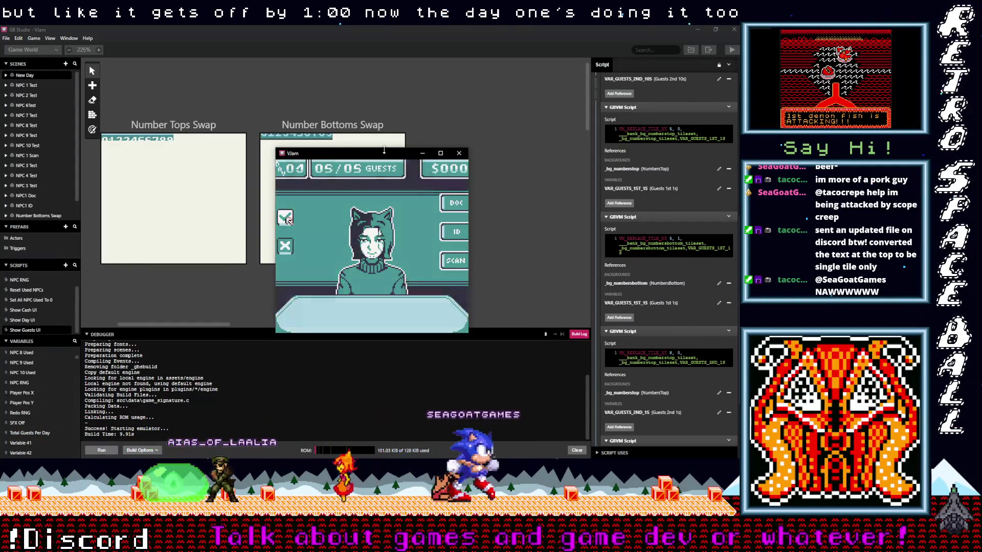
pyautogui.press('z')
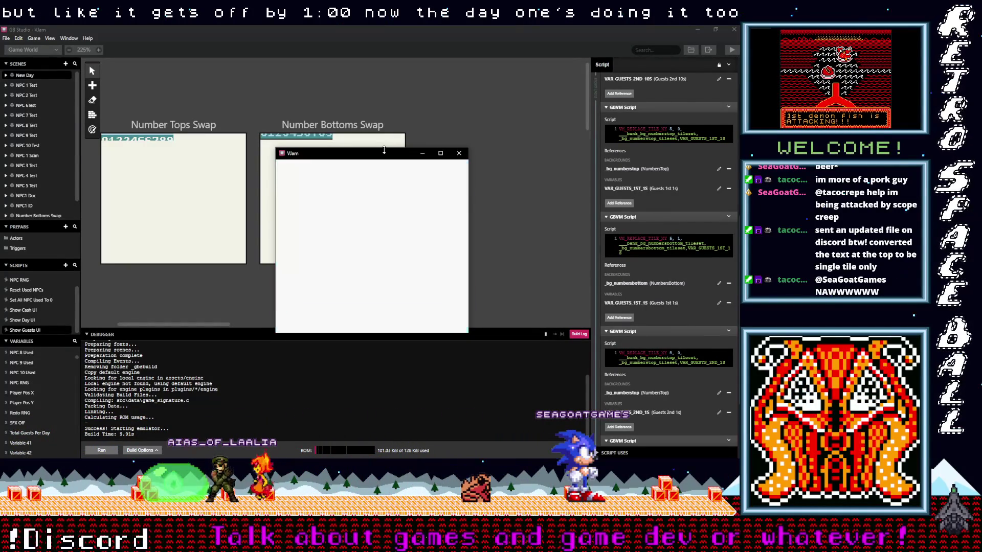
pyautogui.press('z')
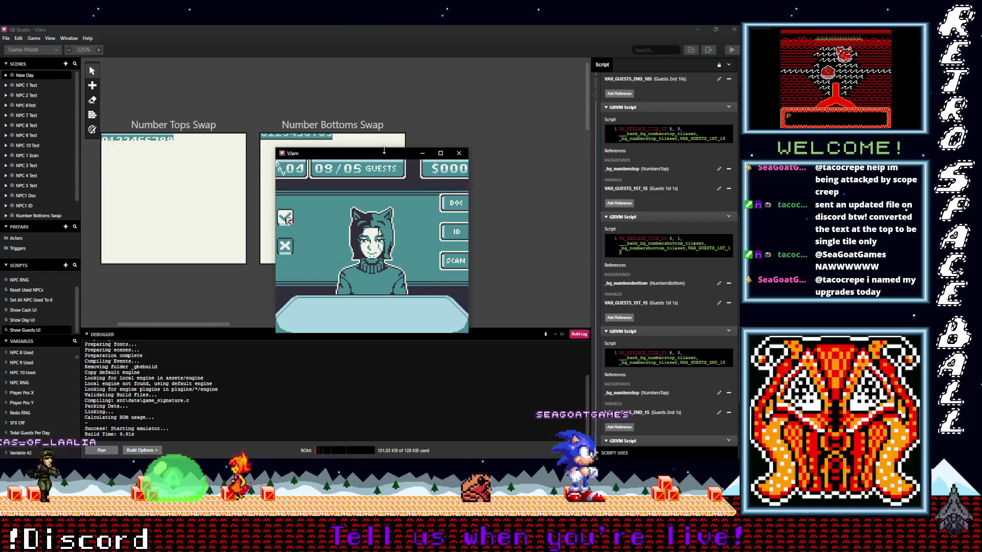
pyautogui.press('z')
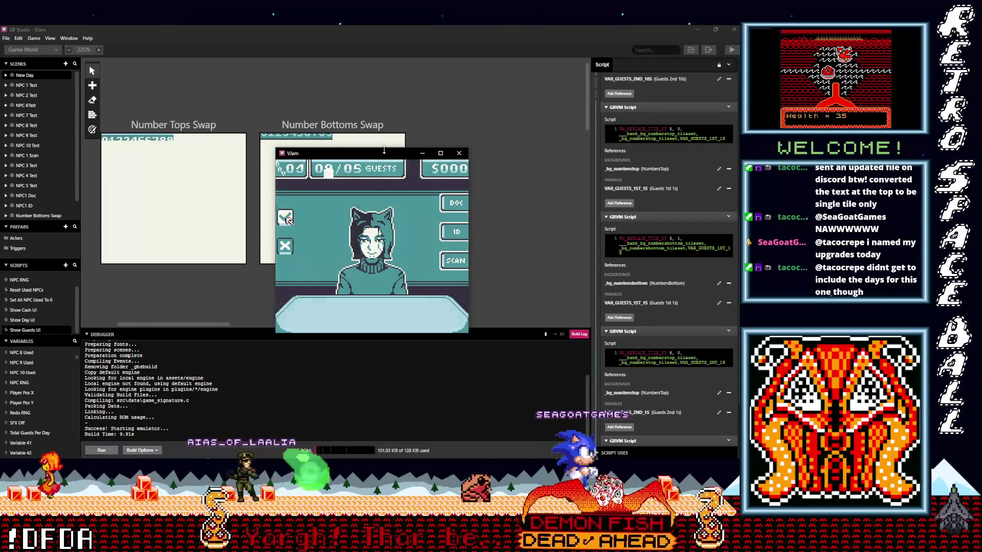
pyautogui.press('z')
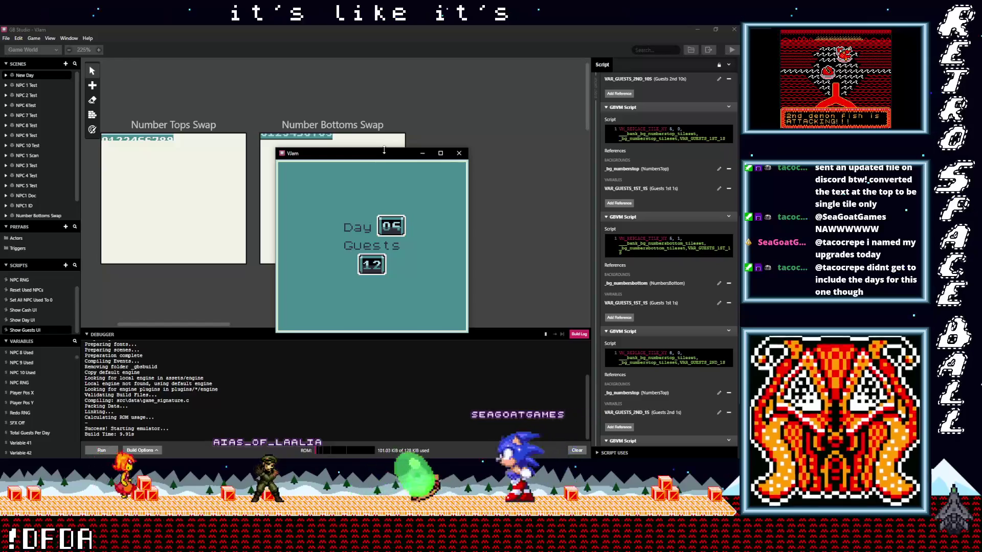
pyautogui.press('z')
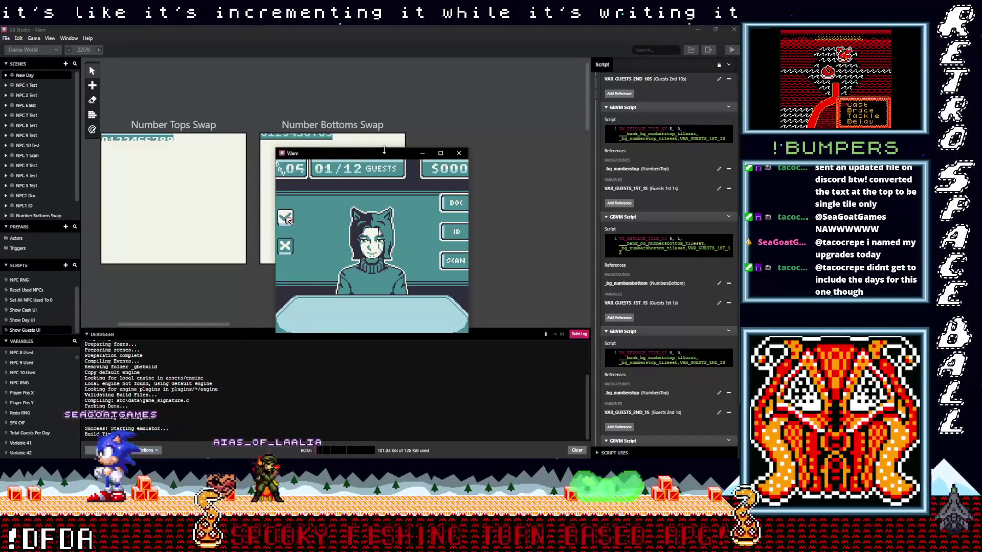
pyautogui.press('z')
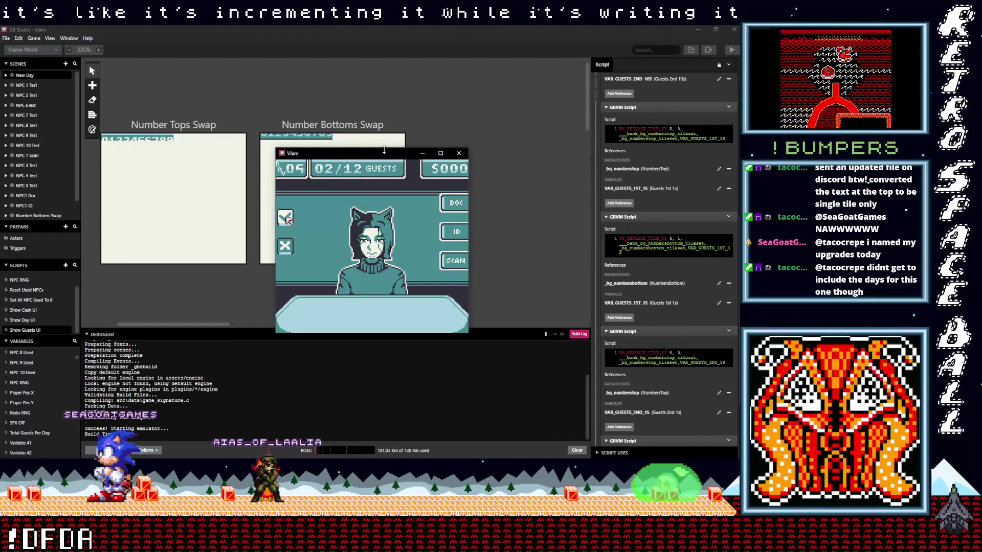
pyautogui.press('z')
pyautogui.press('z')
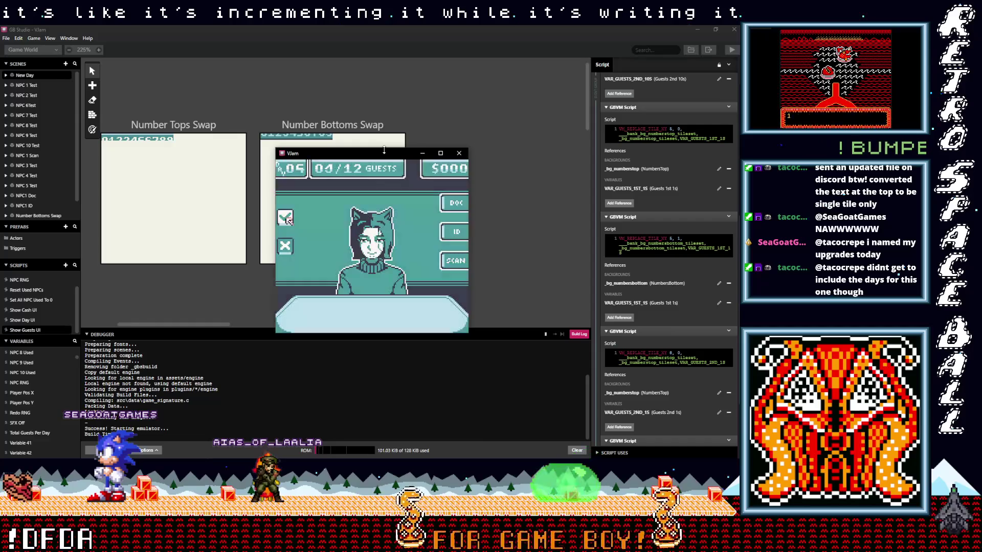
pyautogui.press('z')
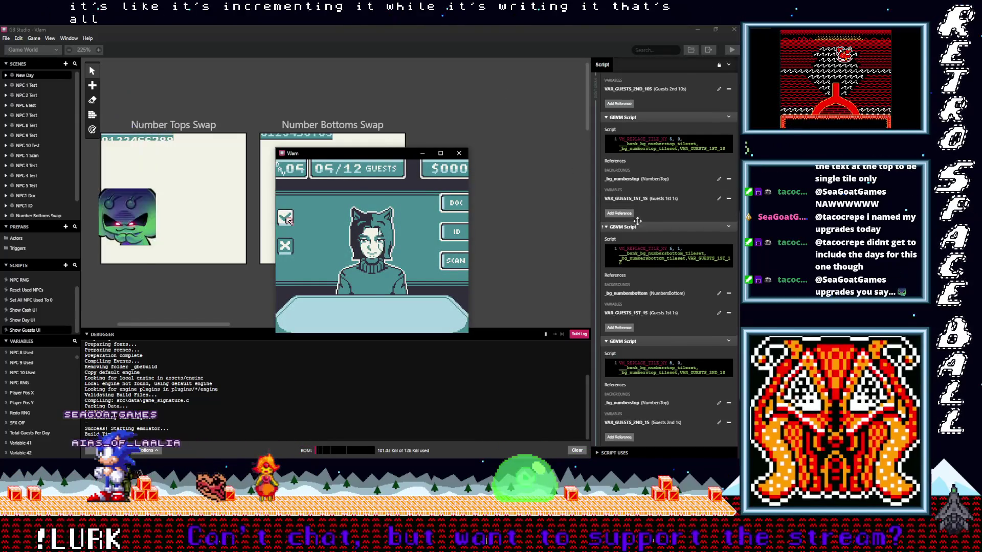
pyautogui.scroll(5, 641, 210)
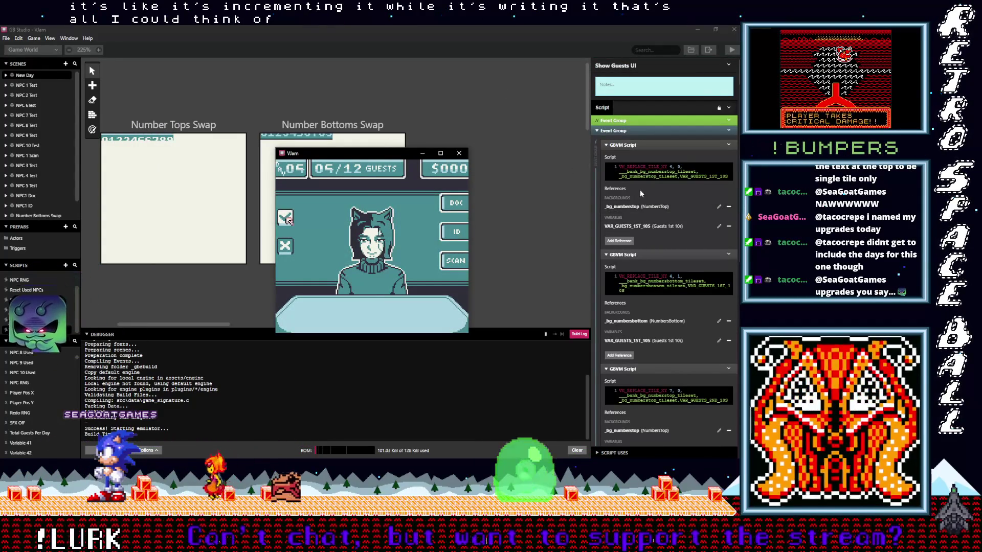
# Step: Collapse the Show Guests UI event group and switch over to Aseprite
pyautogui.click(631, 131)
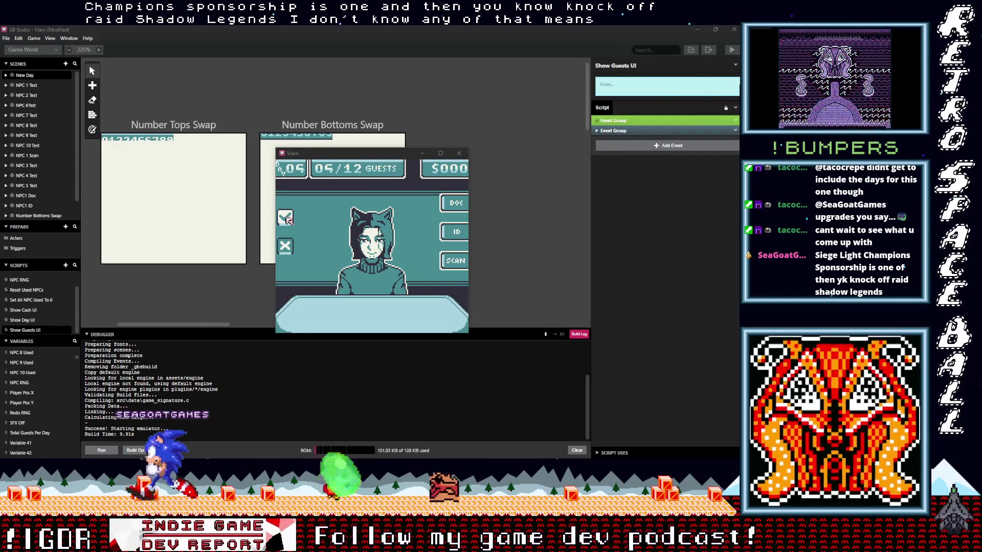
pyautogui.hotkey('alt', 'Tab')
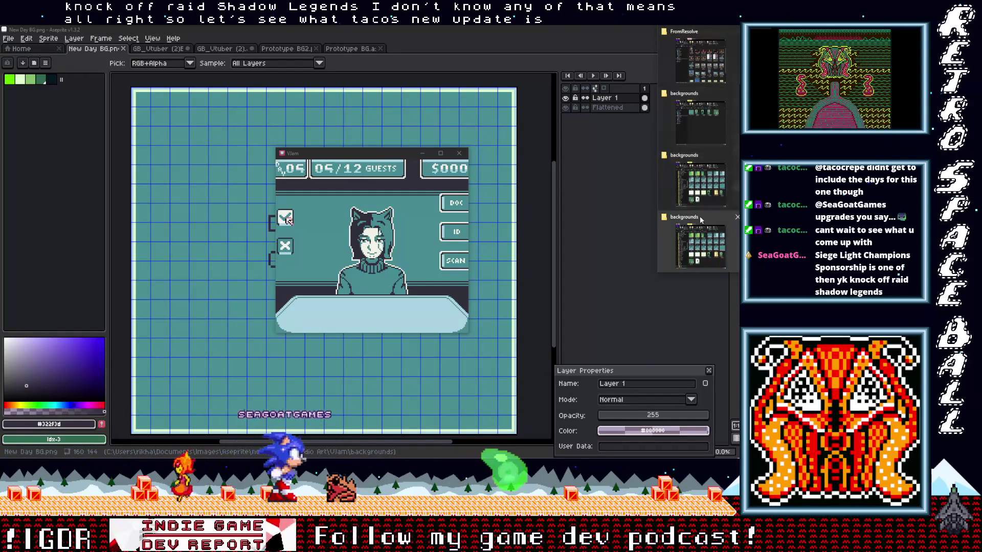
# Step: Navigate File Explorer from the backgrounds folder up to the Vlam project's from Taco folder
pyautogui.click(701, 124)
pyautogui.click(698, 169)
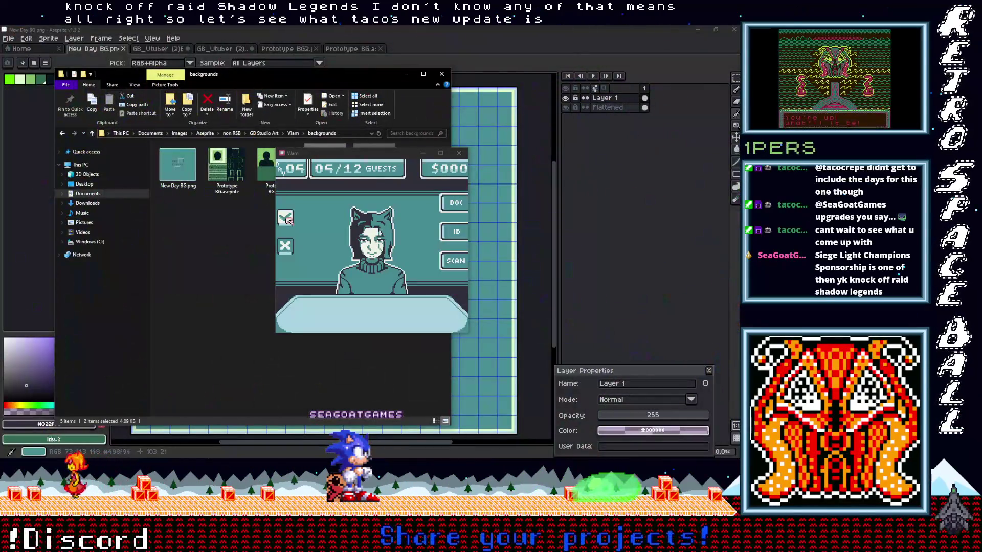
pyautogui.click(84, 134)
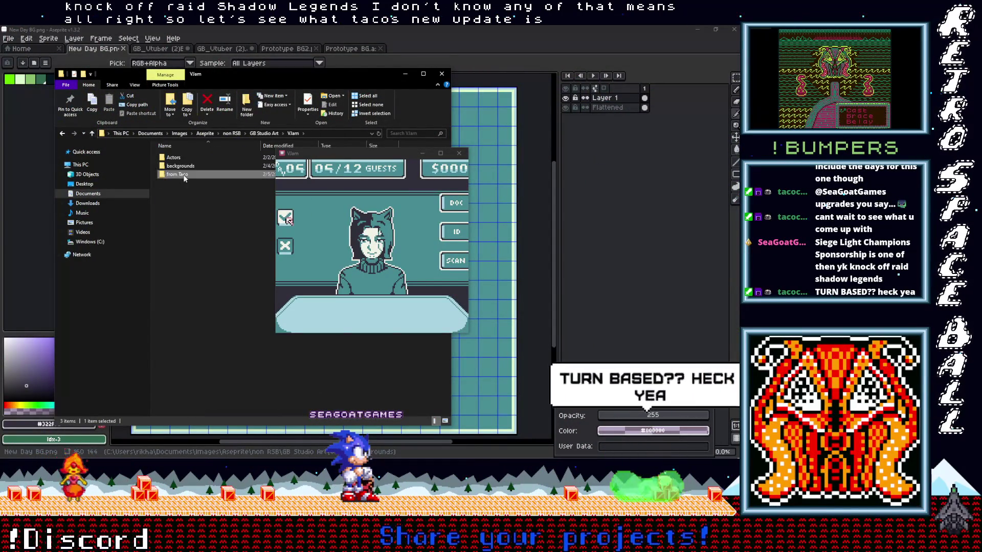
pyautogui.doubleClick(177, 174)
# Step: Move the game preview aside and open GB_Vtuber (3).aseprite in Aseprite
pyautogui.moveTo(307, 154); pyautogui.dragTo(502, 190)
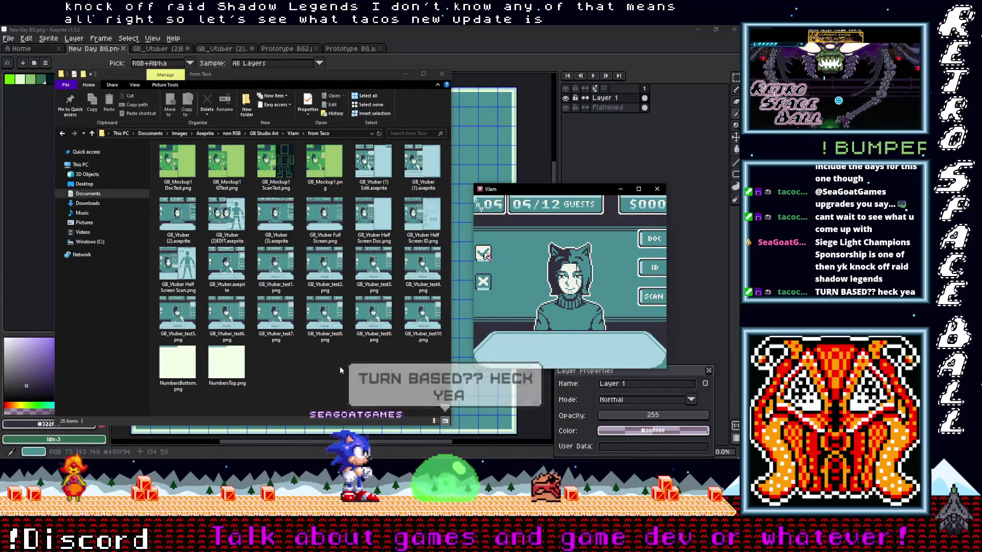
pyautogui.click(277, 218)
pyautogui.press('Return')
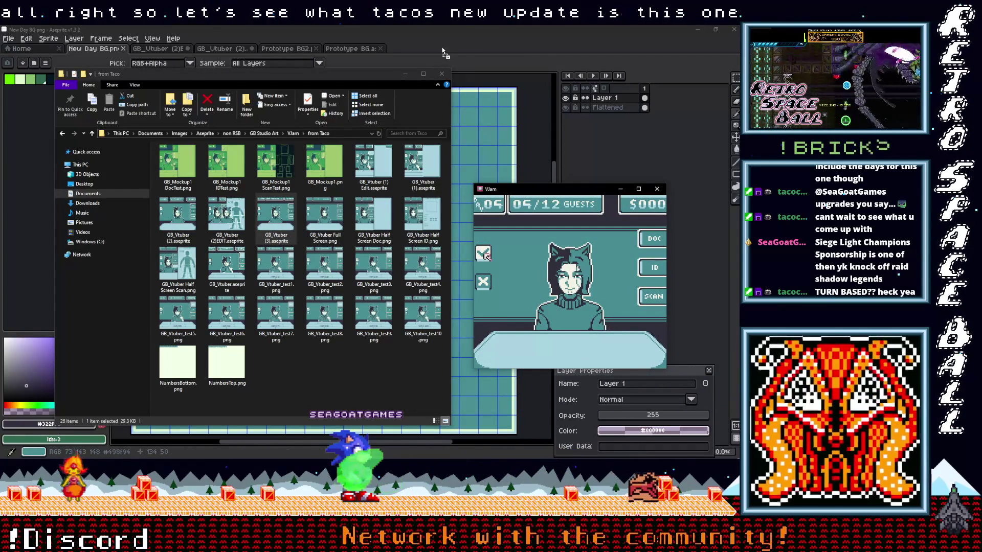
pyautogui.scroll(2, 414, 219)
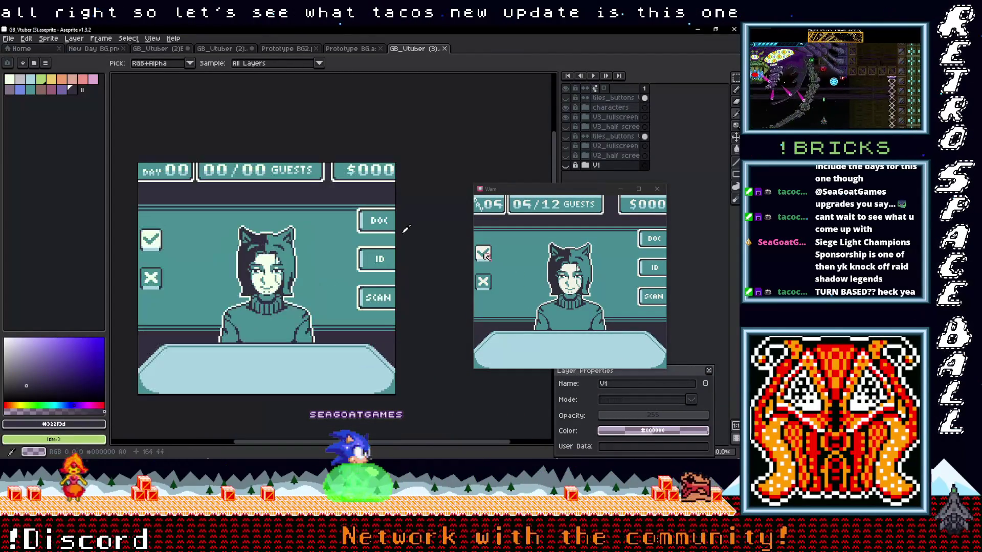
# Step: Show the tile grid over the HUD mockup, pick a near-black colour and return to New Day BG.png
pyautogui.moveTo(407, 223); pyautogui.dragTo(437, 207)
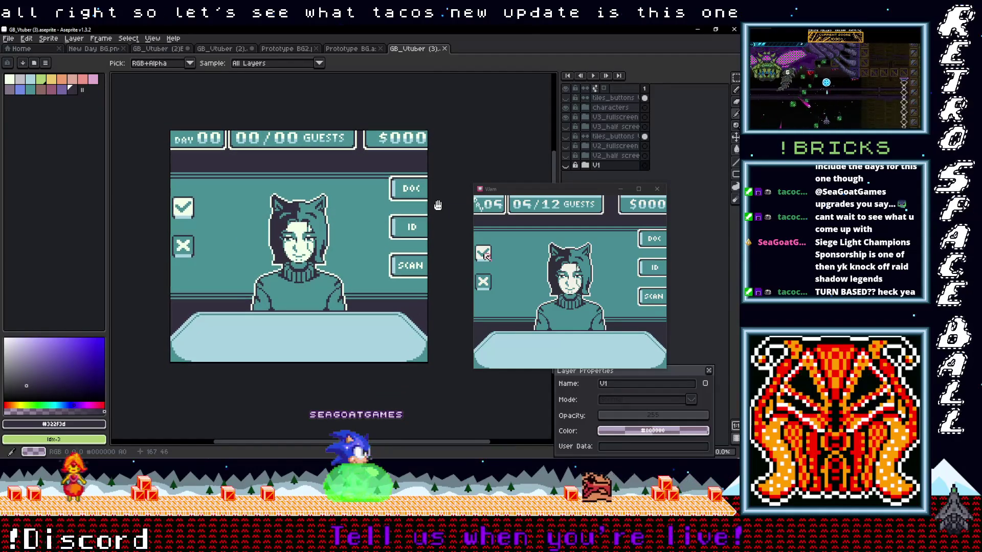
pyautogui.hotkey('ctrl', "'")
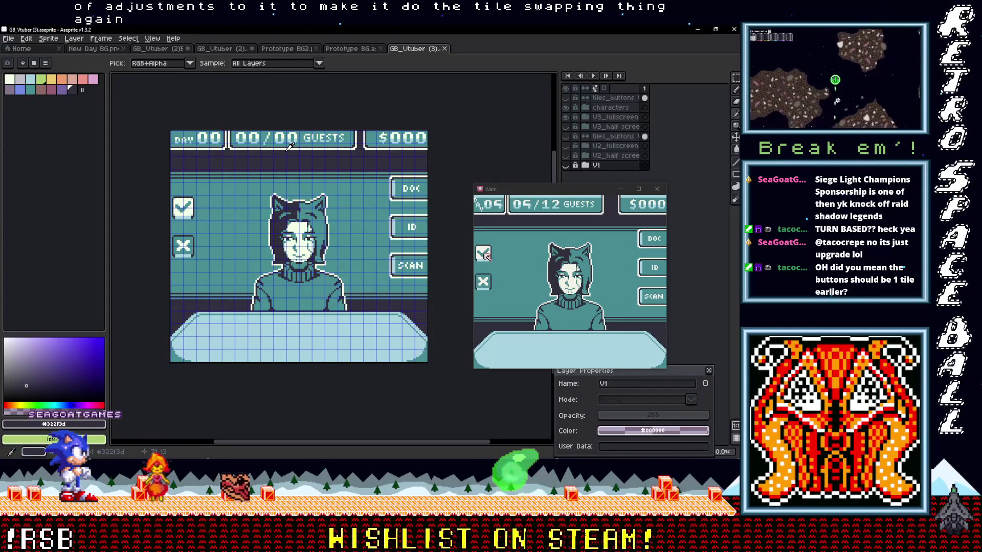
pyautogui.click(310, 105)
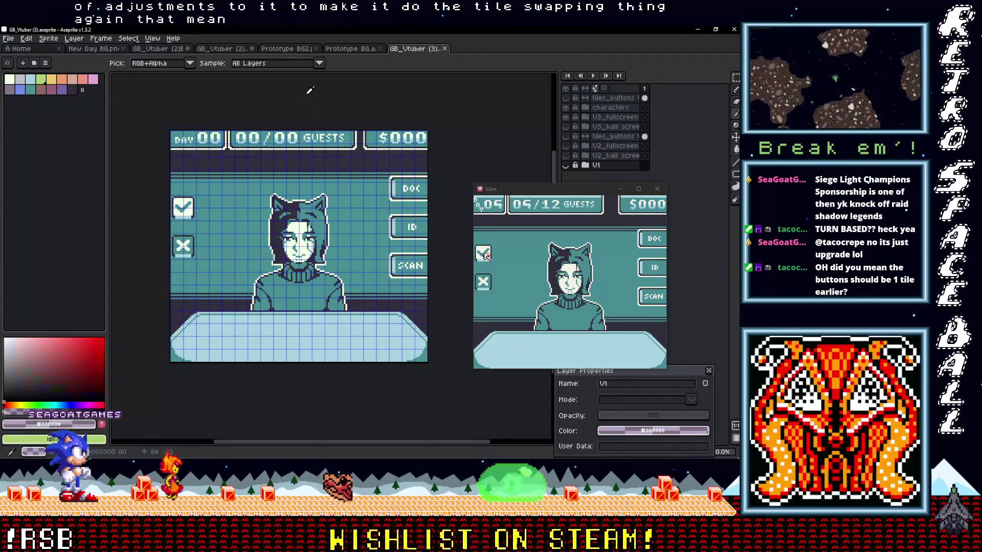
pyautogui.click(113, 49)
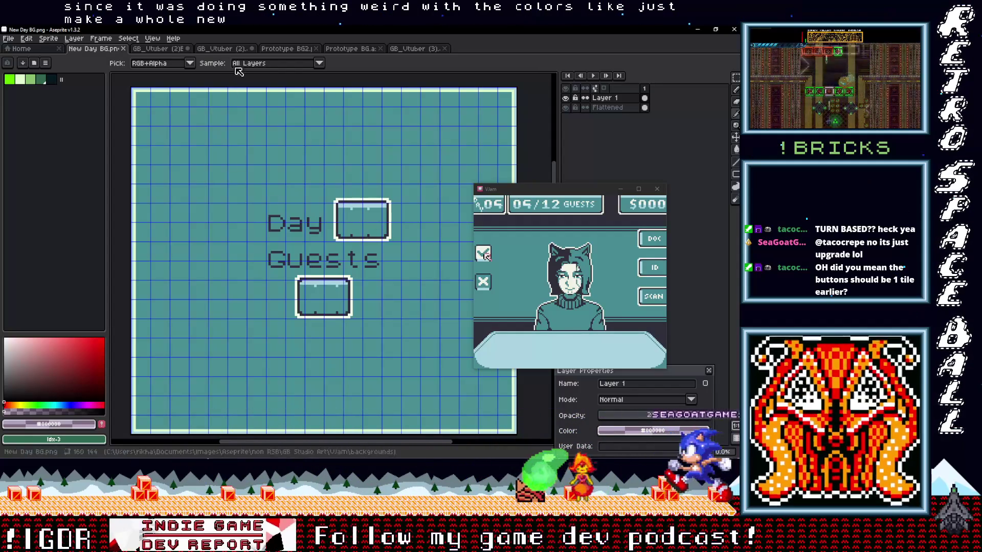
# Step: Return to GB Studio, close the file browser and pan the world to the New Day scene
pyautogui.hotkey('alt', 'Tab')
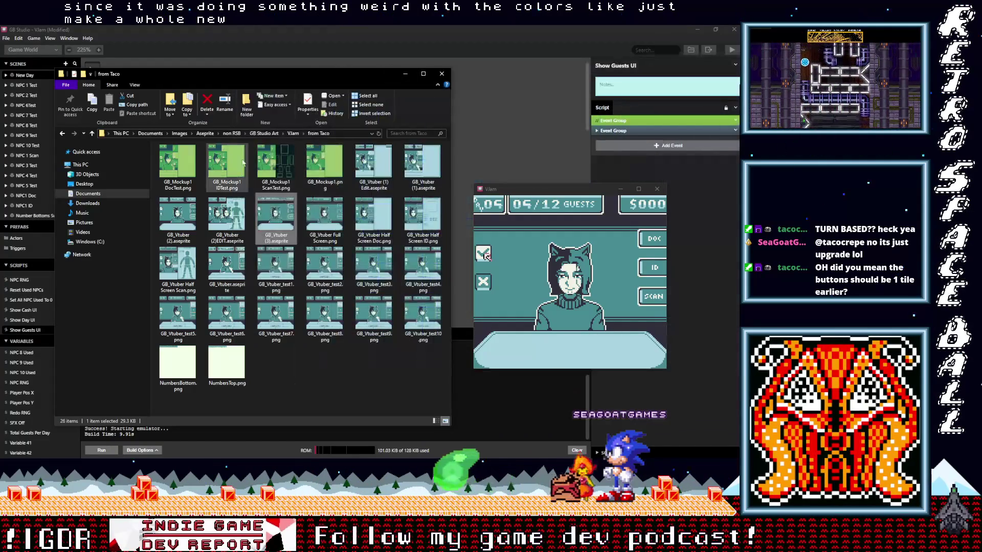
pyautogui.click(242, 161)
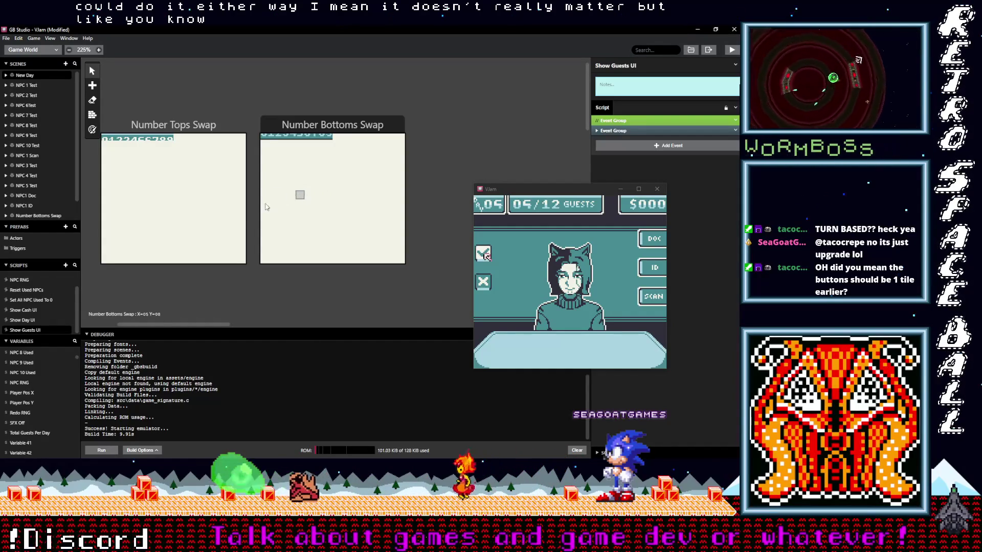
pyautogui.scroll(-4, 307, 230)
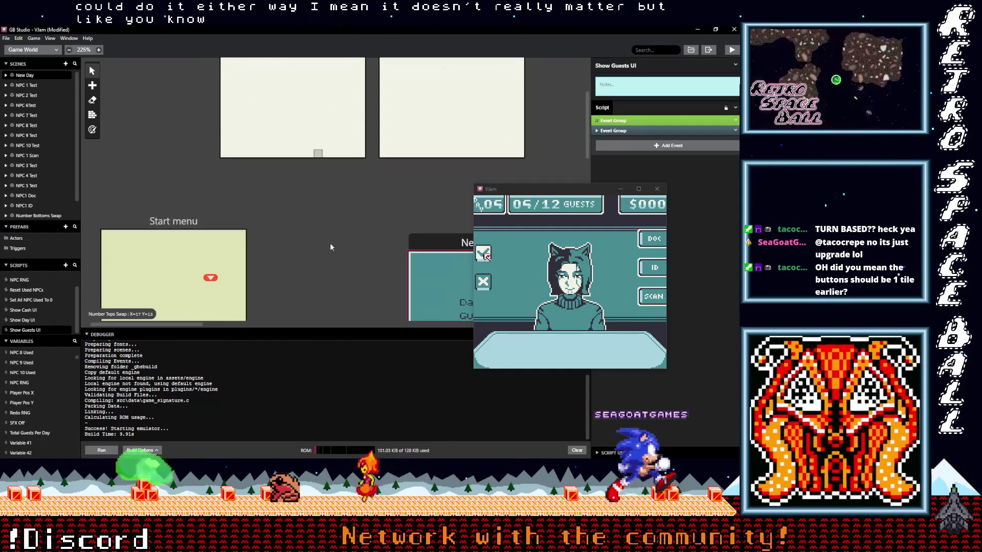
pyautogui.moveTo(330, 244); pyautogui.dragTo(211, 115)
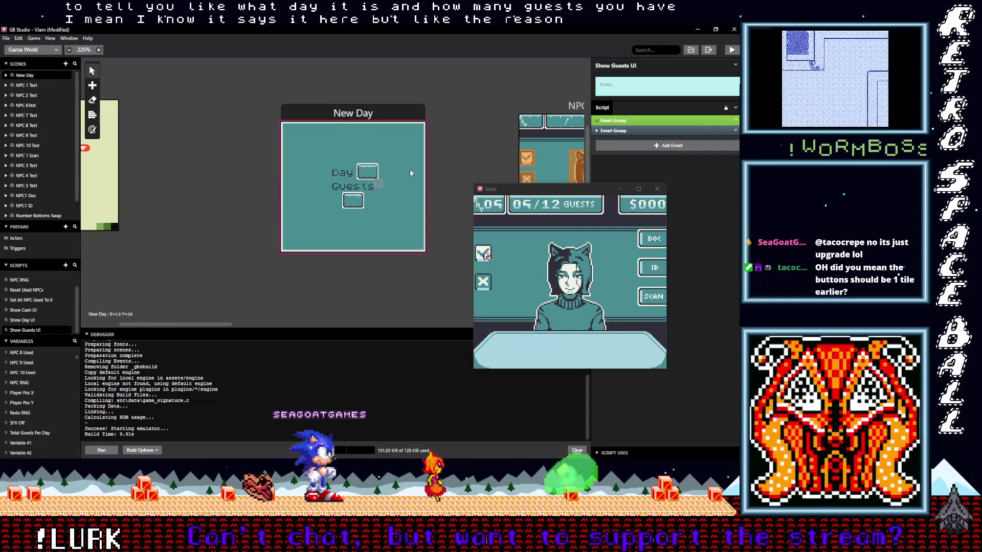
pyautogui.scroll(-2, 356, 200)
# Step: Select the New Day scene, collapse its Guests UI Tile Swap event, then switch back to Aseprite
pyautogui.click(331, 104)
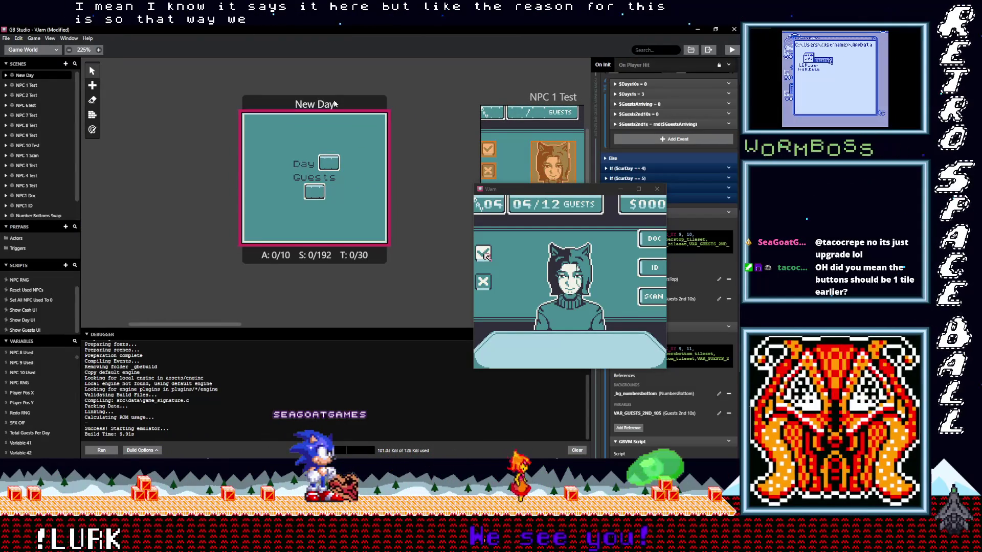
pyautogui.moveTo(537, 190); pyautogui.dragTo(451, 222)
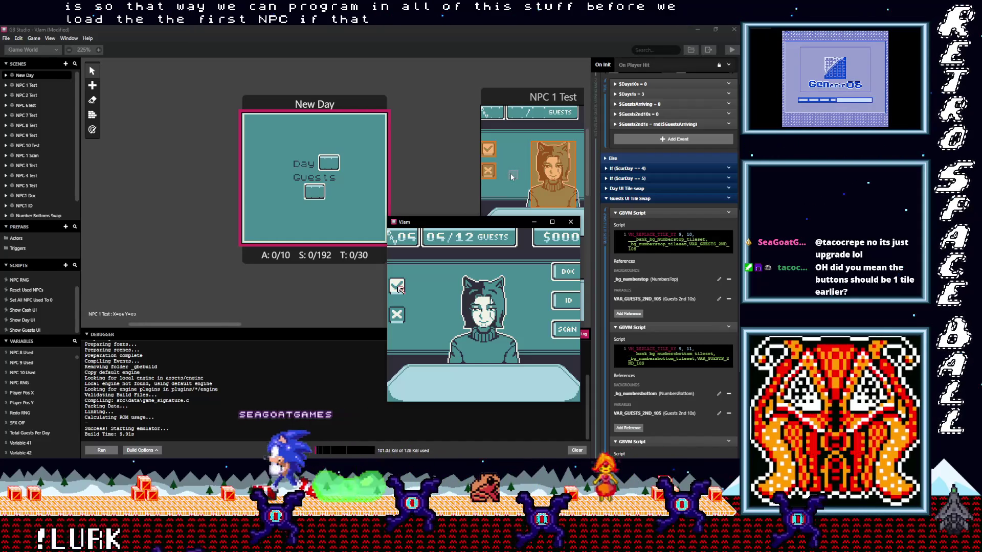
pyautogui.click(642, 198)
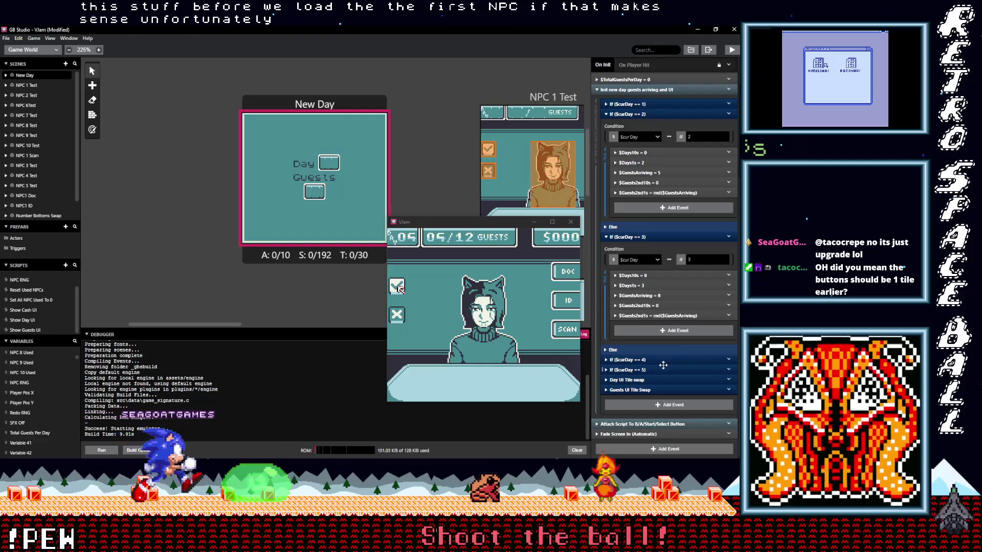
pyautogui.scroll(-8, 668, 380)
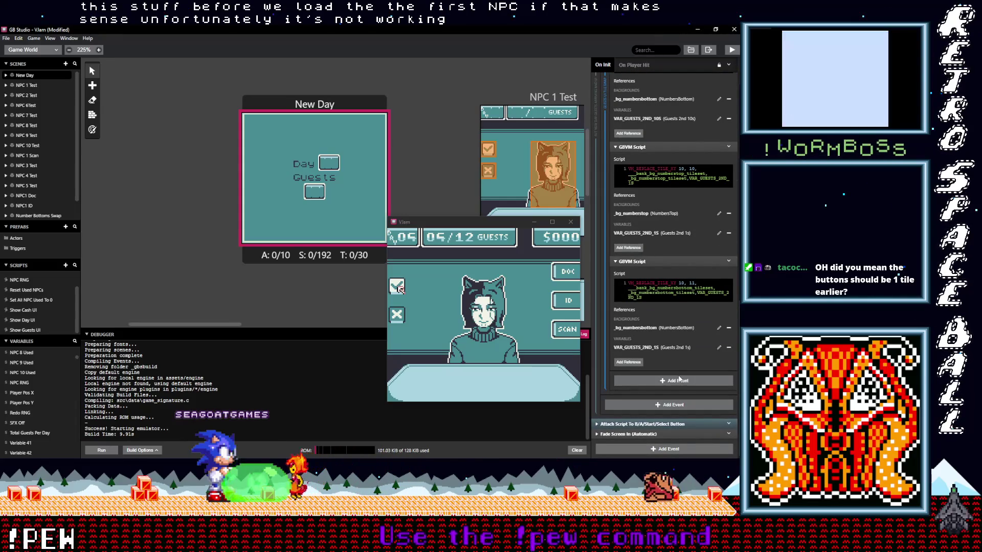
pyautogui.hotkey('alt', 'Tab')
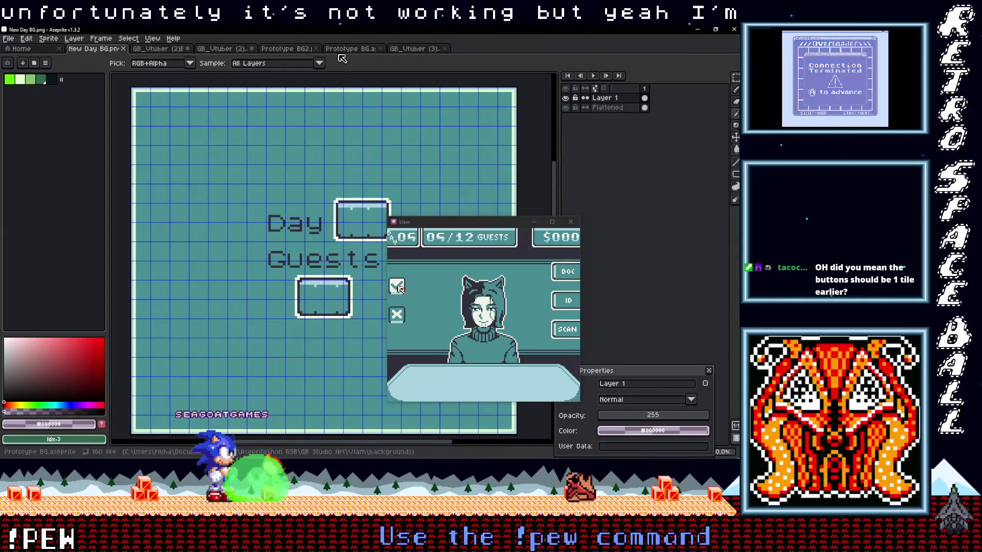
pyautogui.click(288, 49)
pyautogui.click(345, 51)
pyautogui.click(221, 49)
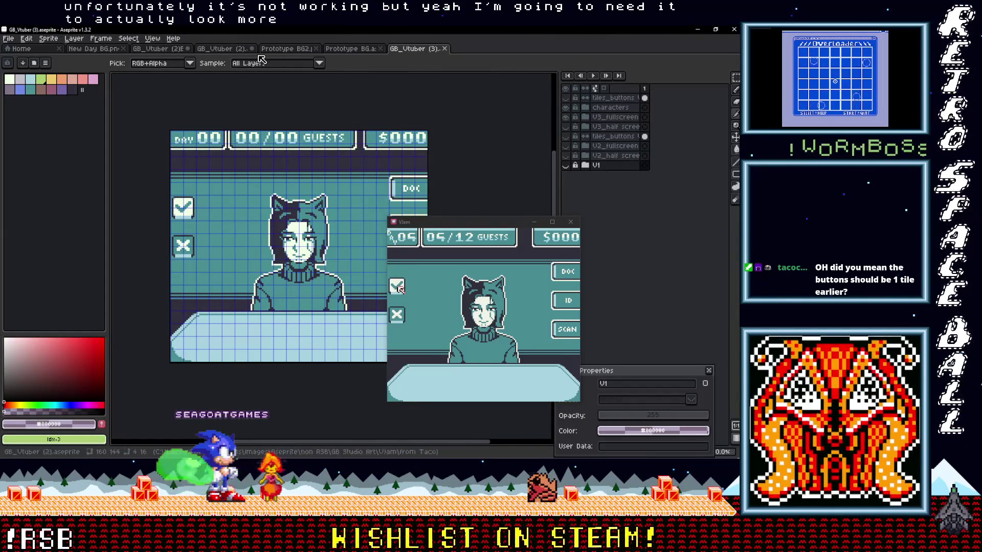
pyautogui.click(157, 48)
pyautogui.click(219, 51)
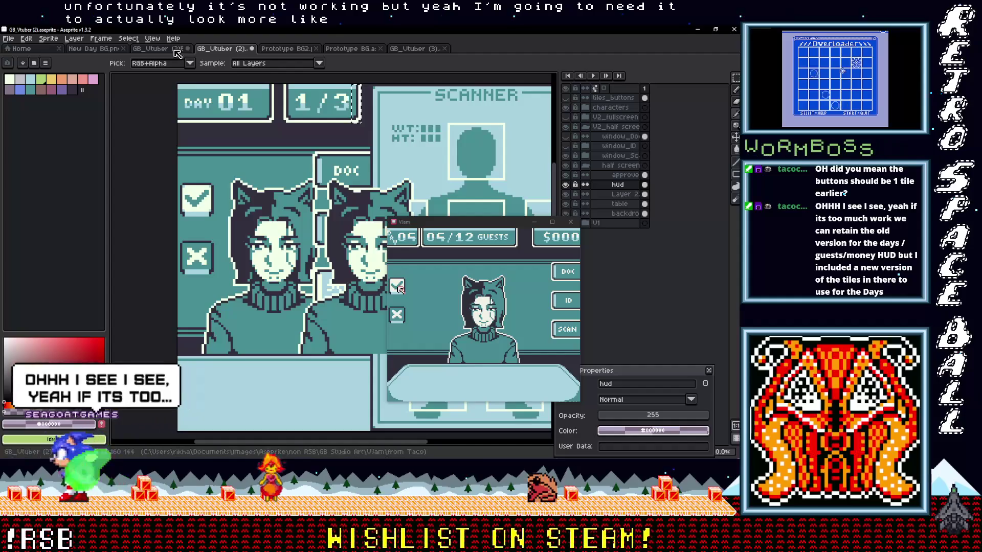
pyautogui.hotkey('ctrl', 'shift', 'Tab')
pyautogui.moveTo(430, 222); pyautogui.dragTo(92, 309)
pyautogui.scroll(2, 322, 222)
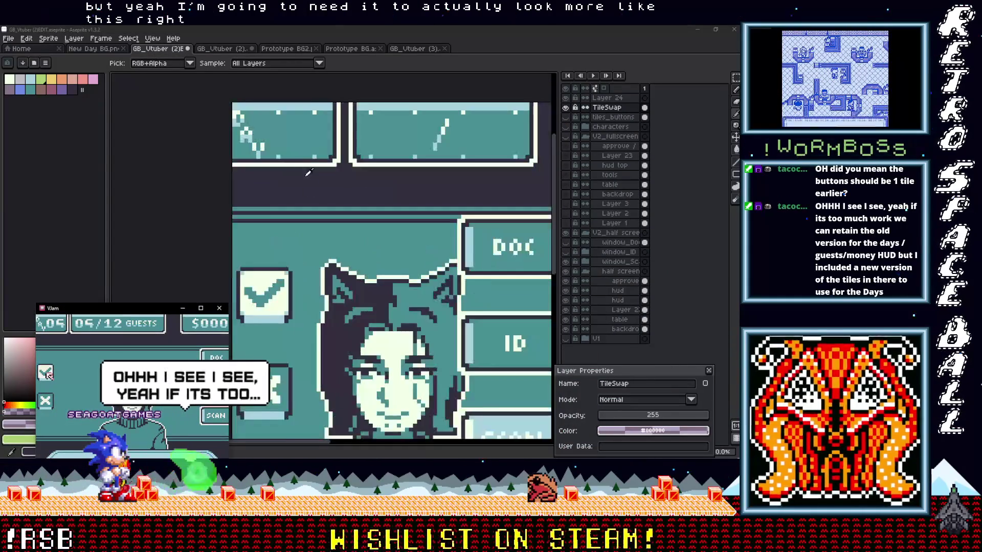
pyautogui.scroll(1, 306, 208)
pyautogui.hotkey('ctrl', "'")
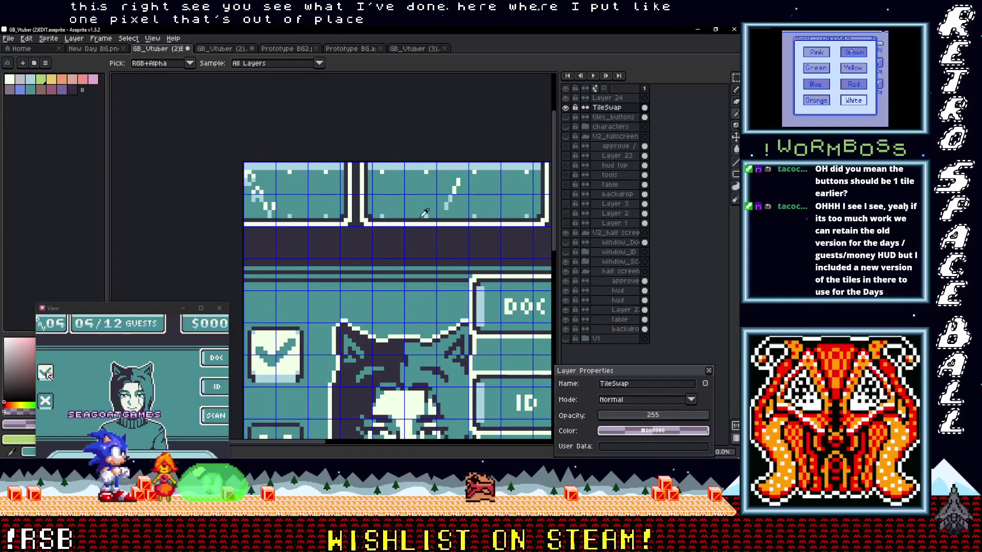
pyautogui.scroll(-1, 426, 214)
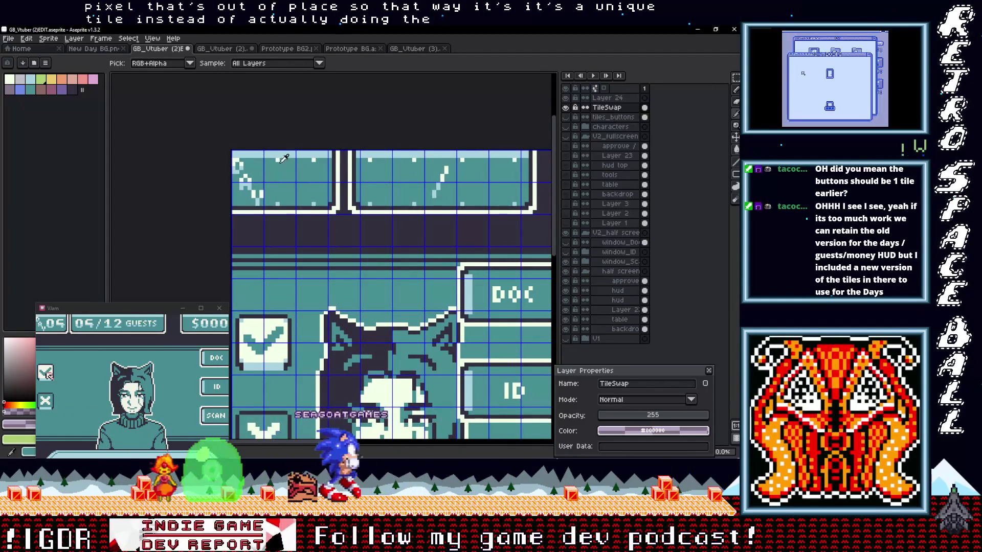
pyautogui.moveTo(471, 183)
pyautogui.mouseDown()
pyautogui.moveTo(413, 183)
pyautogui.moveTo(422, 188)
pyautogui.mouseUp()
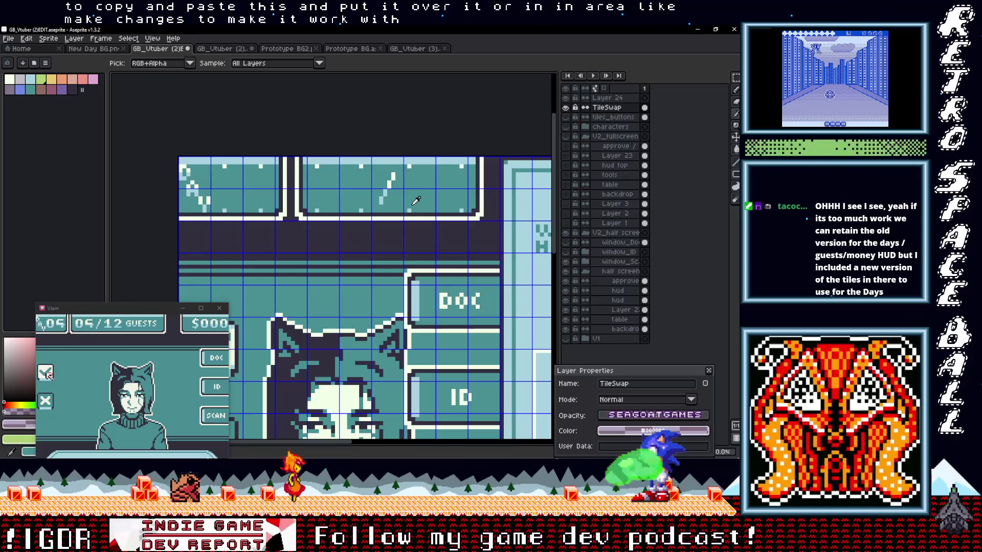
pyautogui.moveTo(415, 201); pyautogui.dragTo(412, 218)
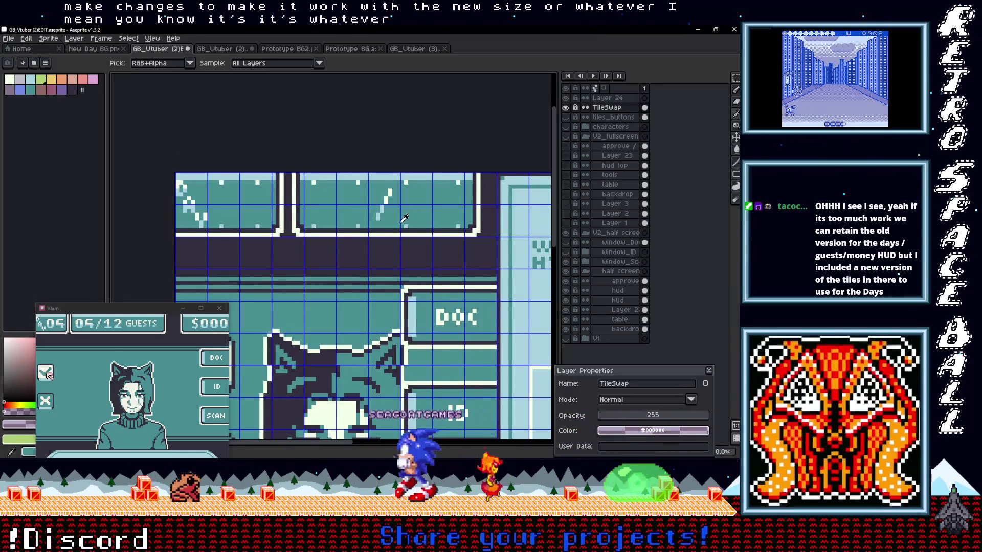
pyautogui.moveTo(438, 217); pyautogui.dragTo(400, 224)
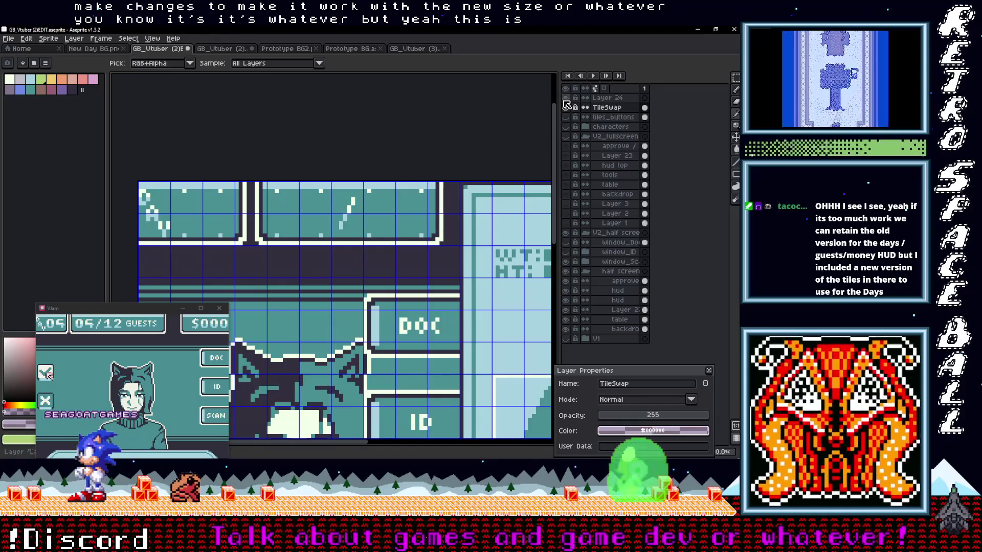
pyautogui.click(568, 103)
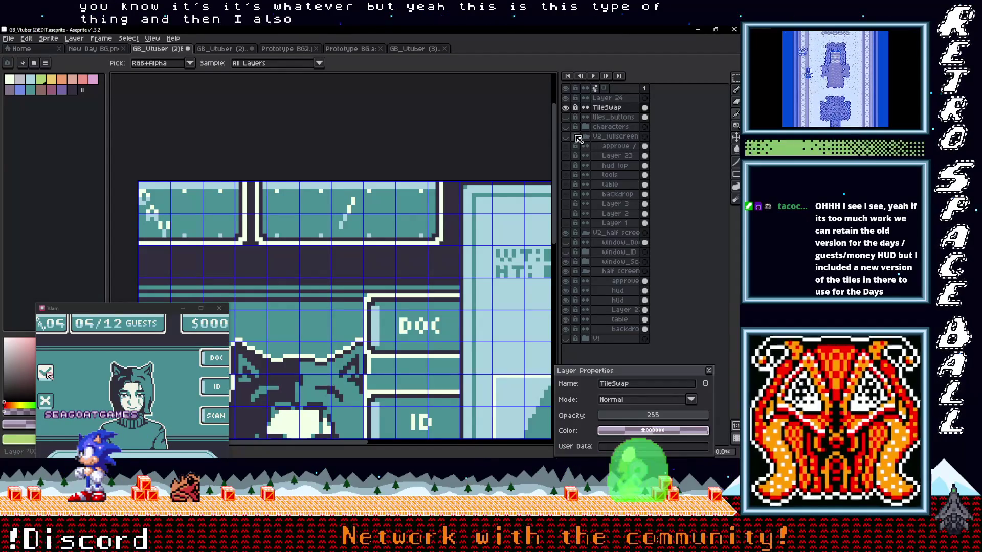
pyautogui.click(570, 139)
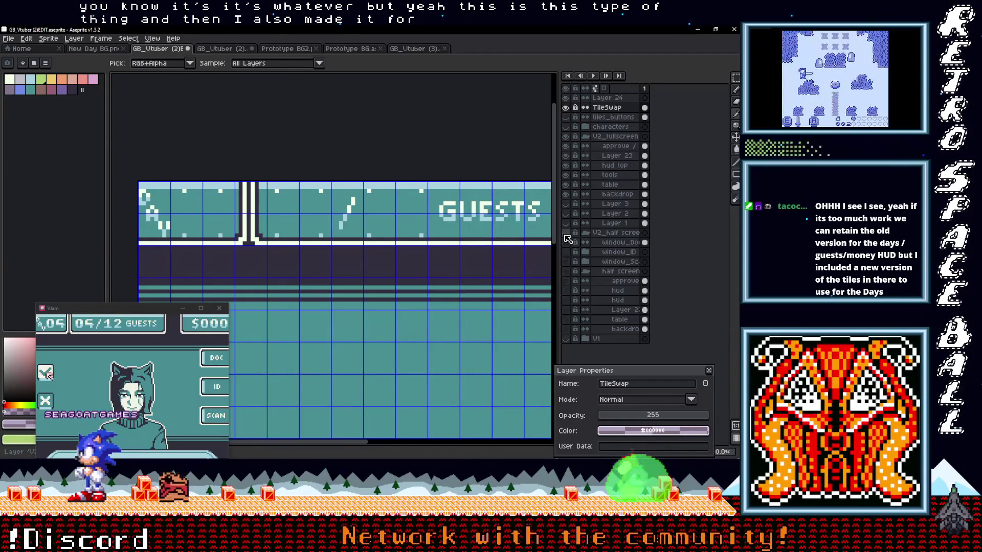
pyautogui.scroll(-2, 376, 188)
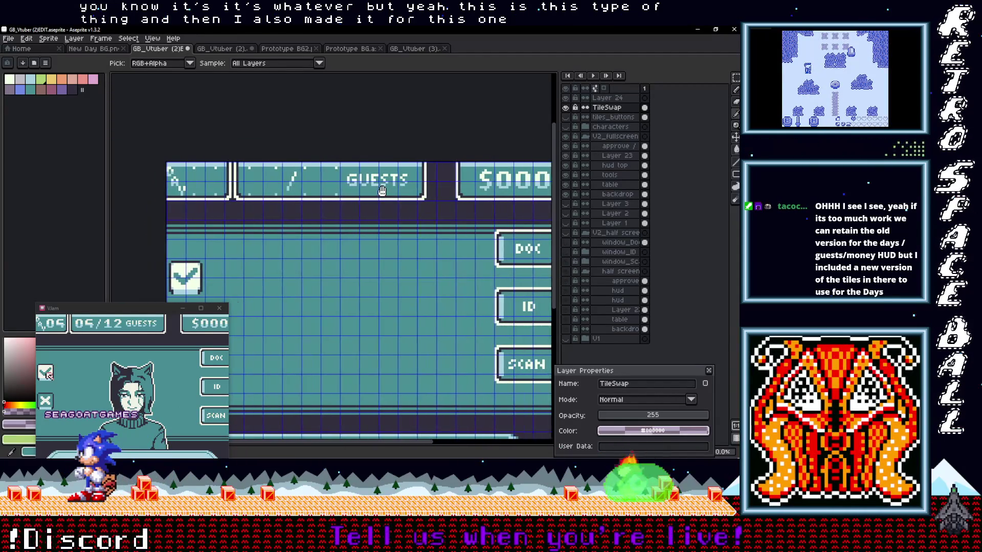
pyautogui.moveTo(378, 192); pyautogui.dragTo(359, 192)
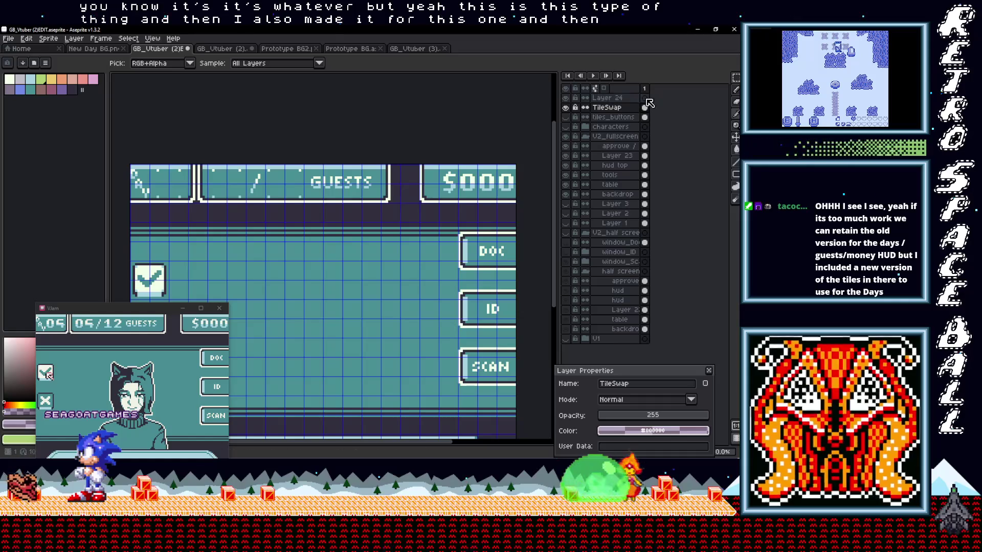
pyautogui.click(607, 97)
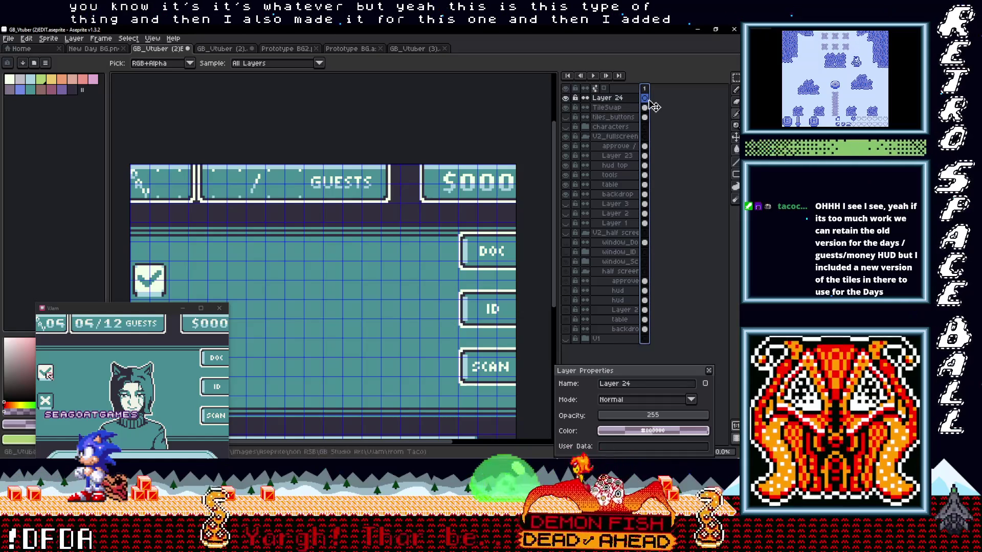
pyautogui.moveTo(505, 192); pyautogui.dragTo(481, 184)
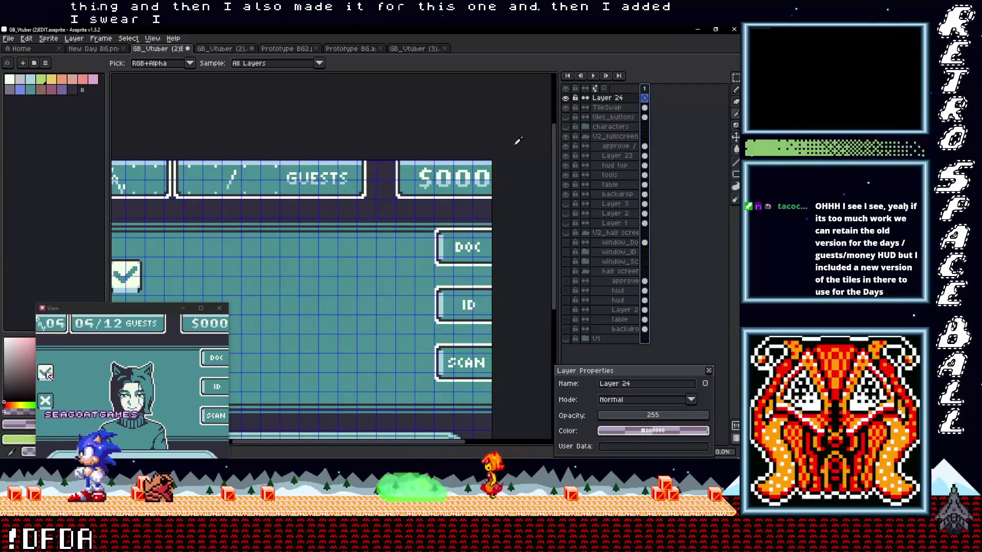
pyautogui.click(647, 101)
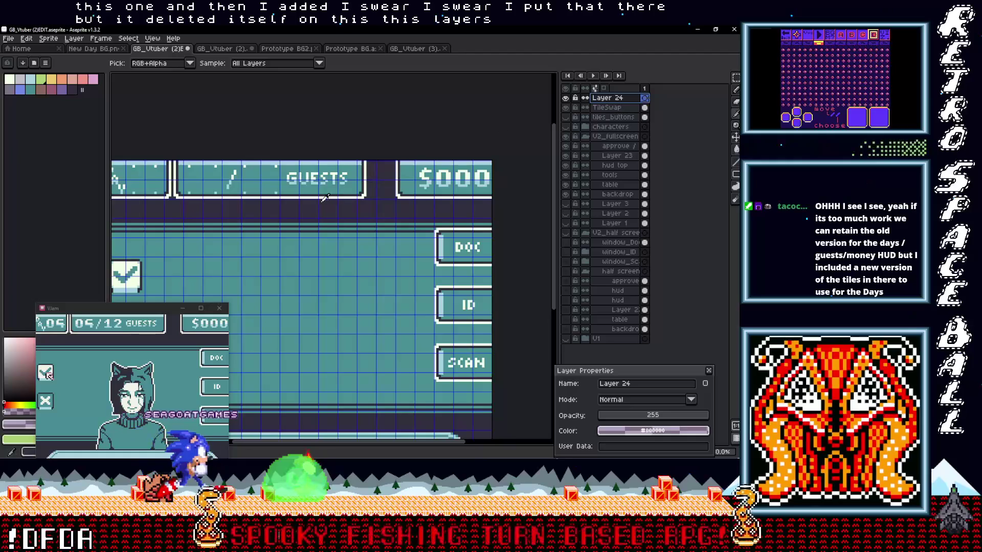
pyautogui.moveTo(491, 165); pyautogui.dragTo(512, 169)
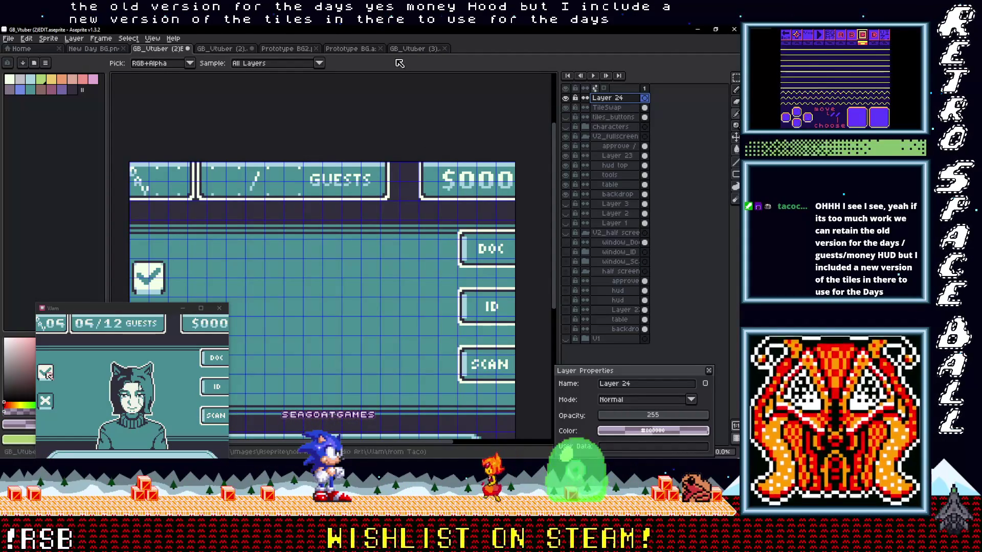
# Step: From the GB_Utuber (3) tile sheet, create a new blank 160×144 sprite and paste into it
pyautogui.click(414, 48)
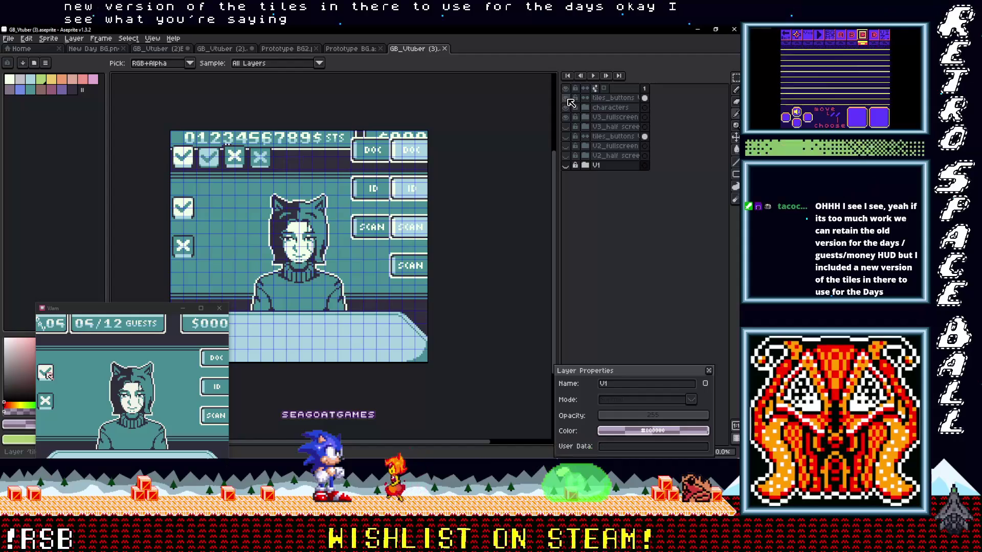
pyautogui.scroll(2, 309, 163)
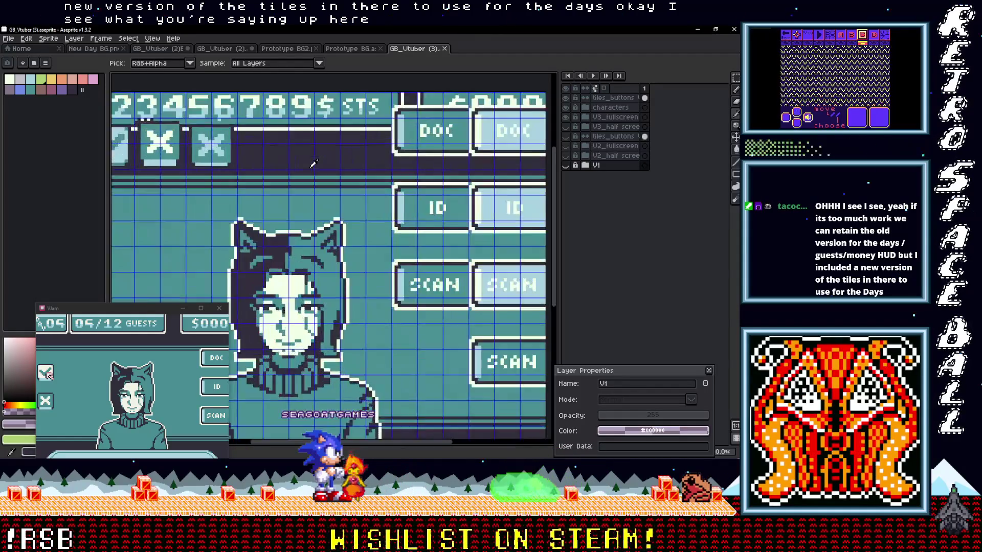
pyautogui.scroll(1, 309, 163)
pyautogui.scroll(1, 309, 162)
pyautogui.press('v')
pyautogui.scroll(1, 435, 154)
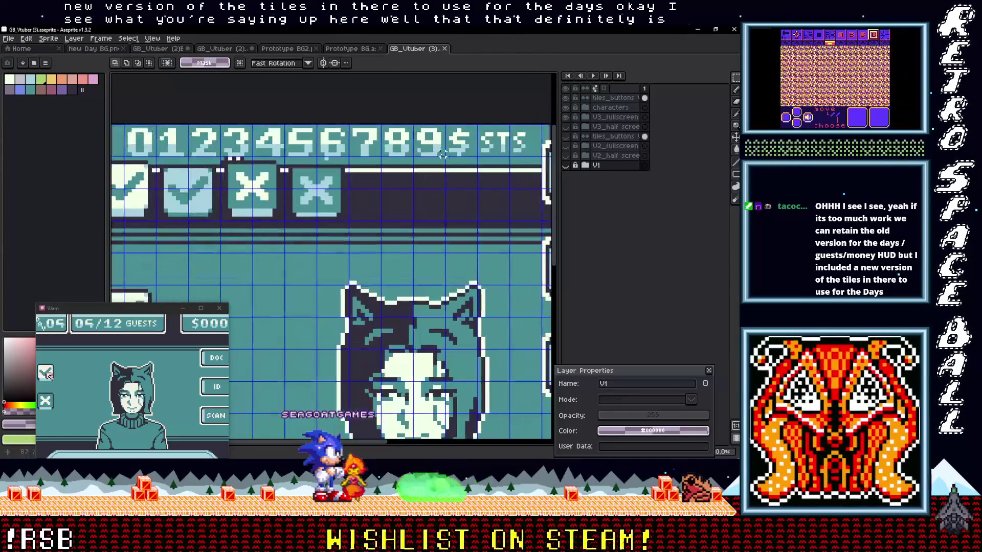
pyautogui.scroll(1, 307, 153)
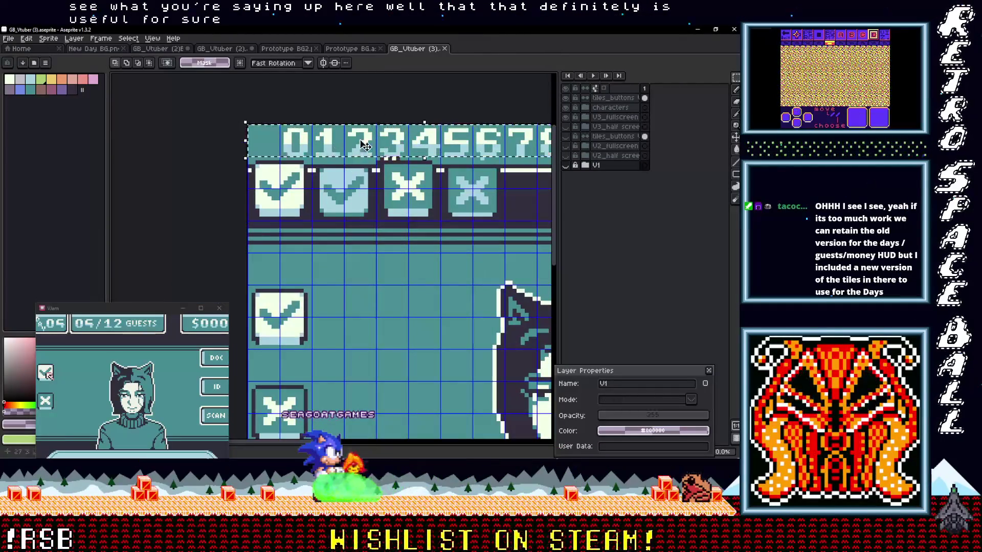
pyautogui.scroll(-1, 364, 145)
pyautogui.scroll(-1, 322, 153)
pyautogui.scroll(-1, 292, 164)
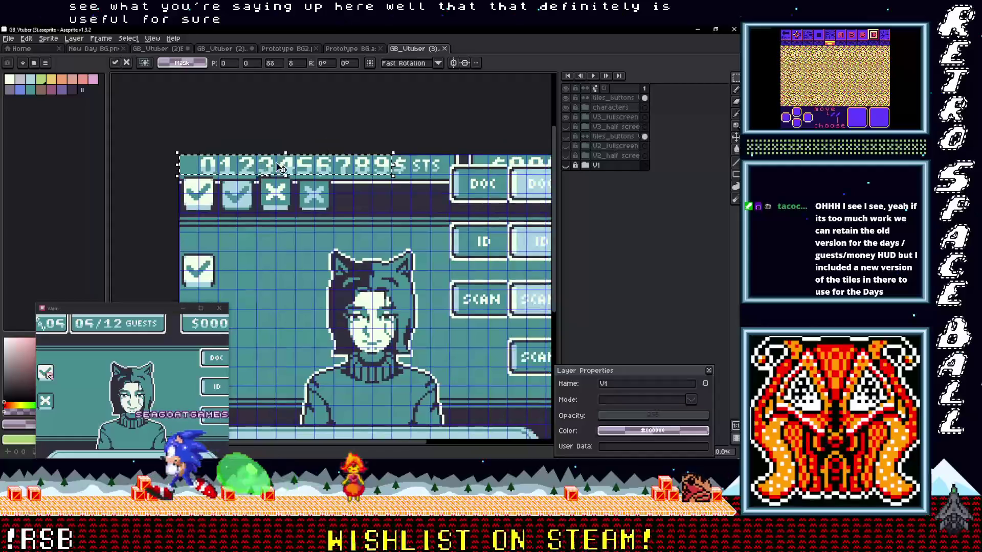
pyautogui.click(9, 38)
pyautogui.click(35, 56)
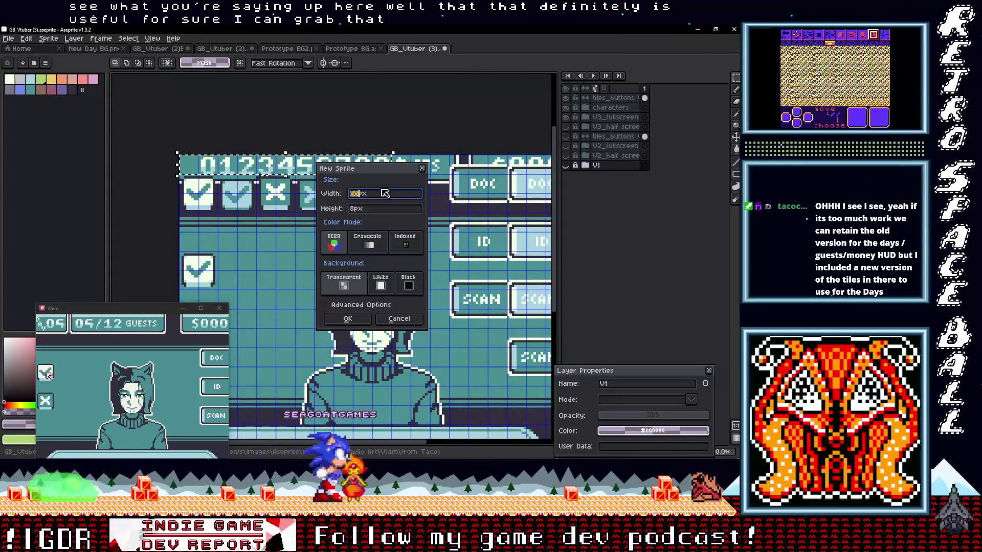
pyautogui.write('160')
pyautogui.press('Tab')
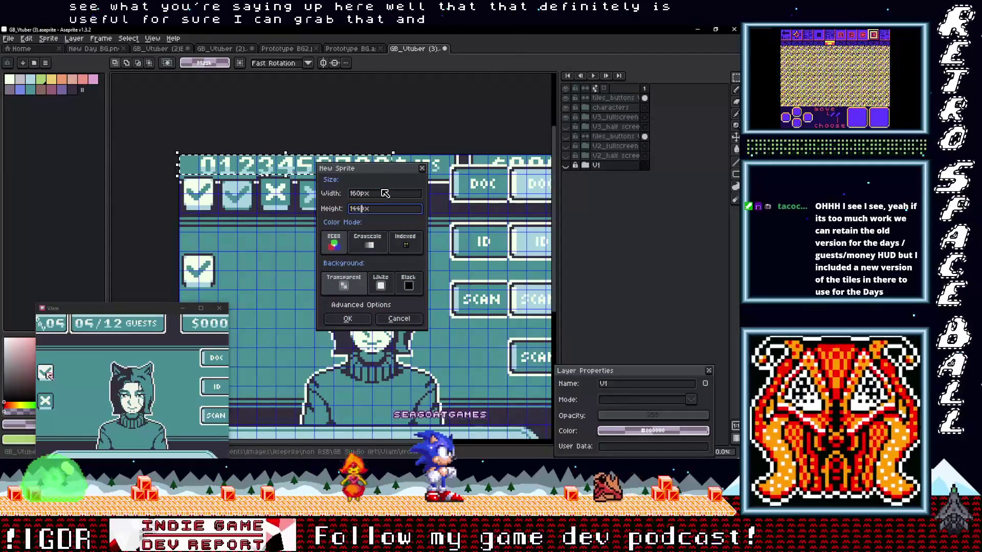
pyautogui.press('Return')
pyautogui.hotkey('ctrl', 'v')
pyautogui.scroll(2, 379, 188)
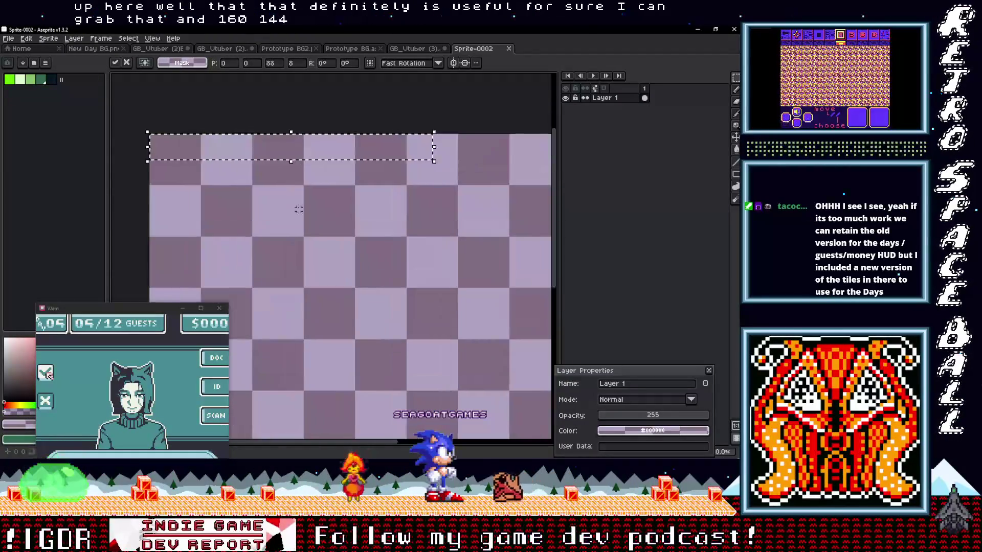
# Step: Copy the 0–9 digit strip from the correct layer and drop it at the new sprite's top-left edge
pyautogui.click(417, 48)
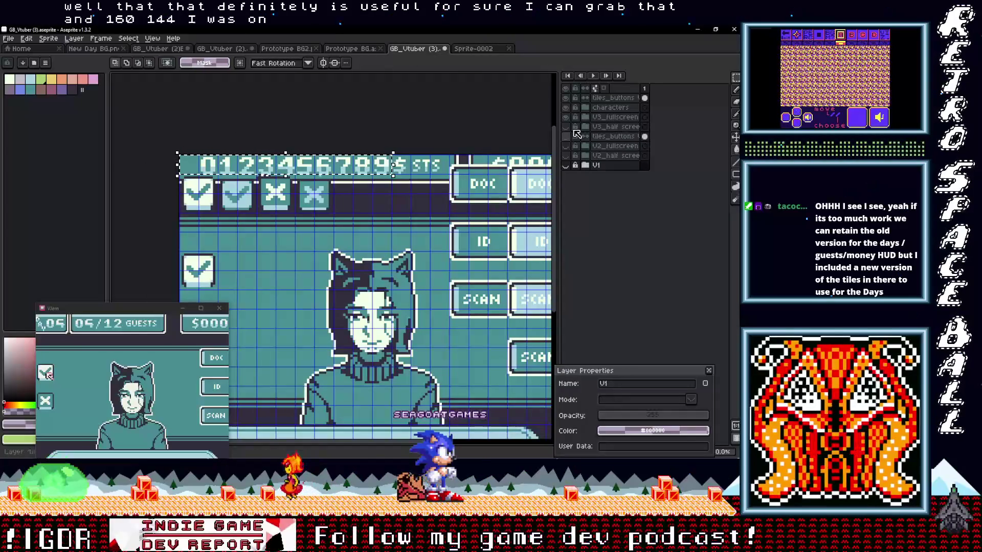
pyautogui.press('m')
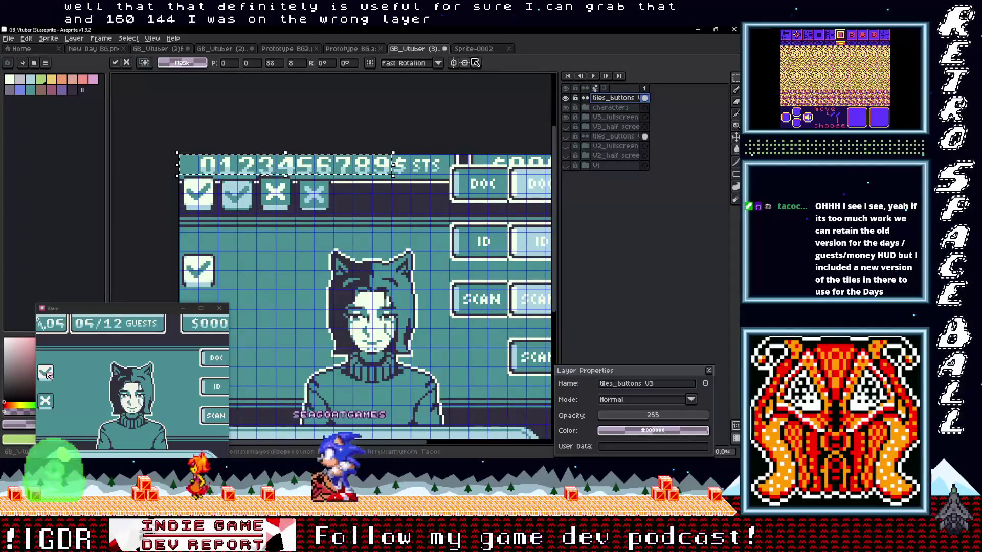
pyautogui.hotkey('ctrl', 'c')
pyautogui.click(474, 49)
pyautogui.hotkey('ctrl', 'v')
pyautogui.moveTo(307, 165); pyautogui.dragTo(347, 177)
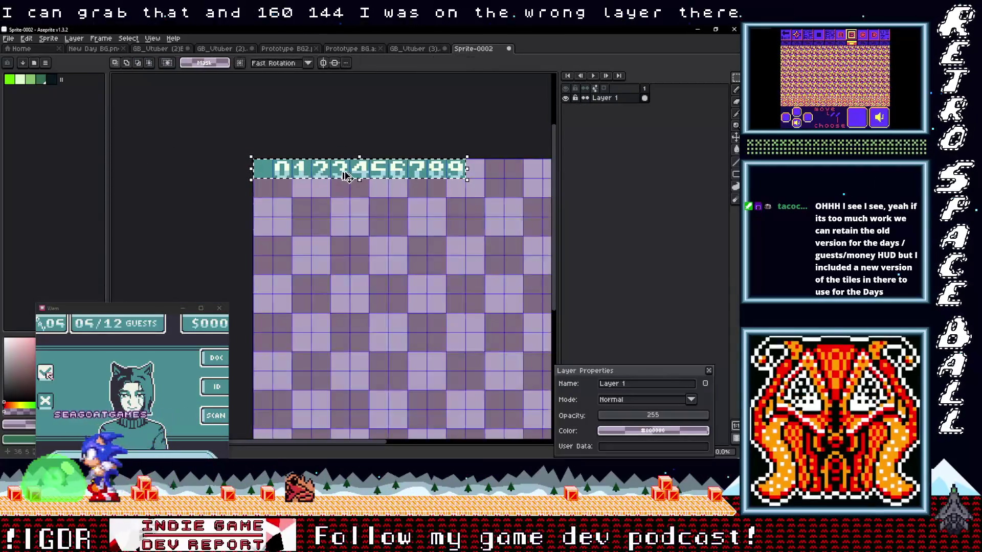
pyautogui.scroll(1, 347, 177)
pyautogui.hotkey('ctrl', 'd')
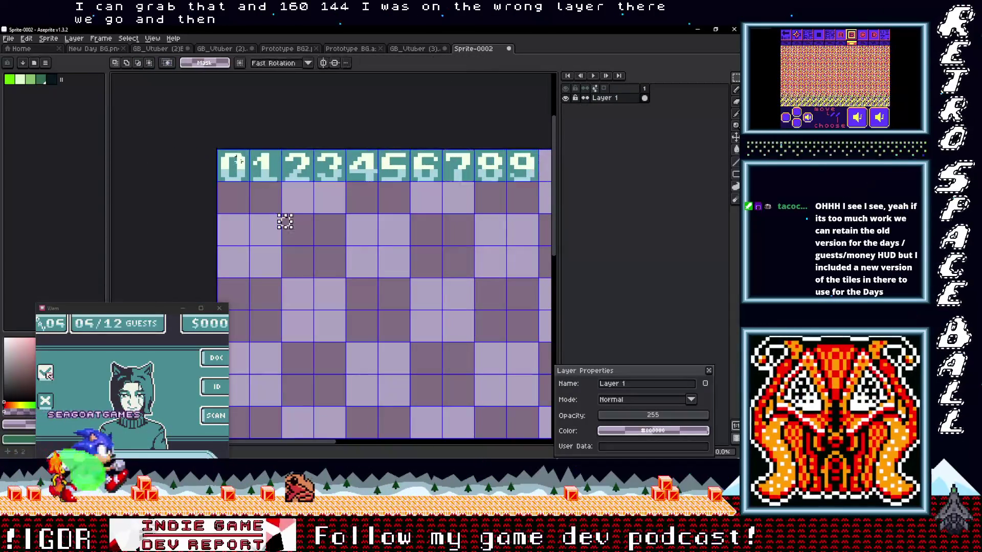
pyautogui.scroll(1, 285, 222)
pyautogui.scroll(-1, 355, 241)
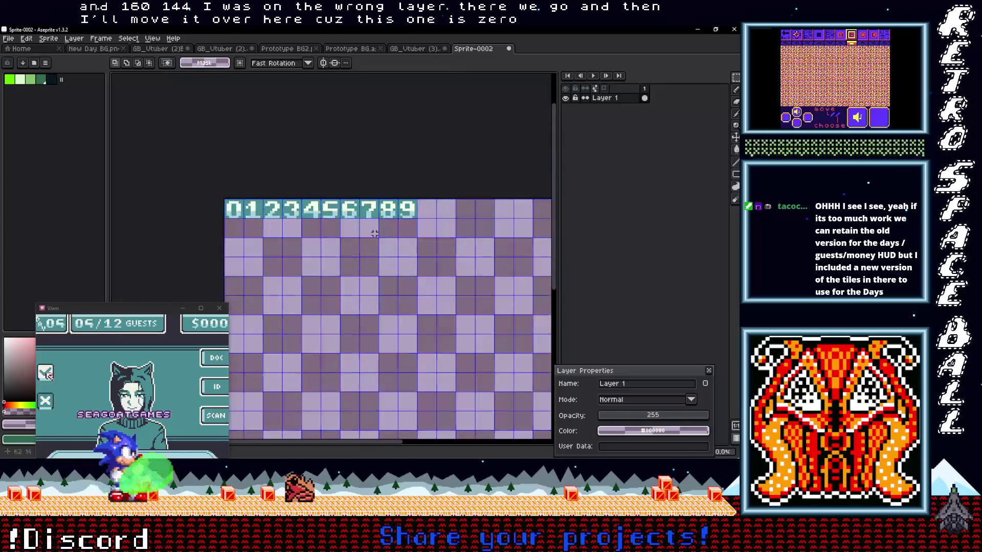
pyautogui.scroll(-1, 407, 216)
pyautogui.scroll(-1, 368, 200)
pyautogui.moveTo(369, 200); pyautogui.dragTo(272, 149)
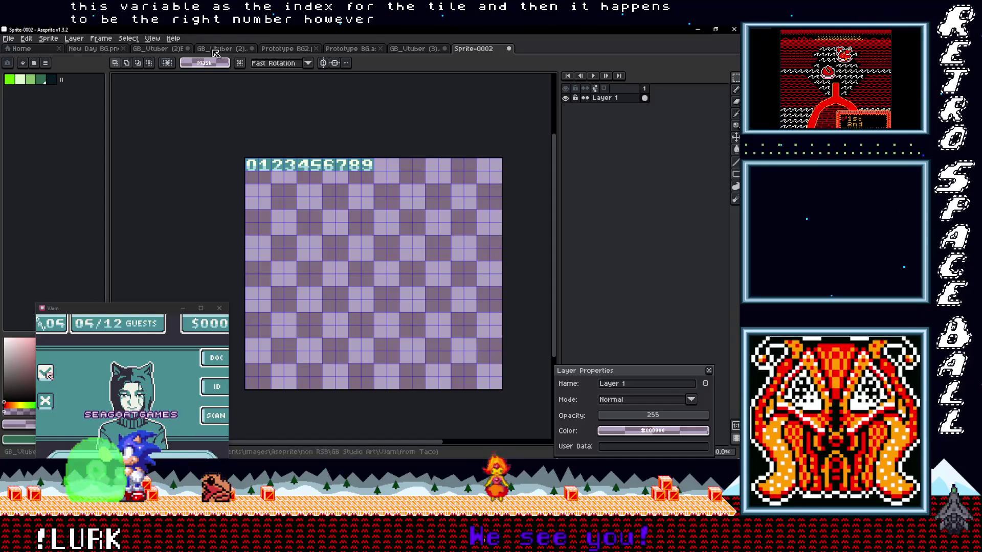
pyautogui.hotkey('alt', 'Tab')
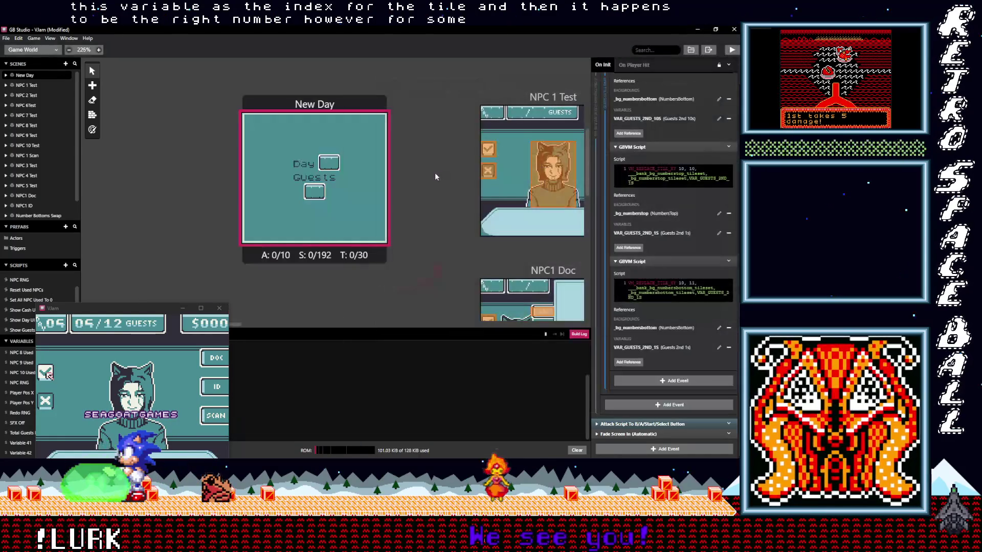
# Step: Move the emulator window aside and collapse the 'Init new day guests arriving and UI' group
pyautogui.moveTo(165, 314); pyautogui.dragTo(278, 168)
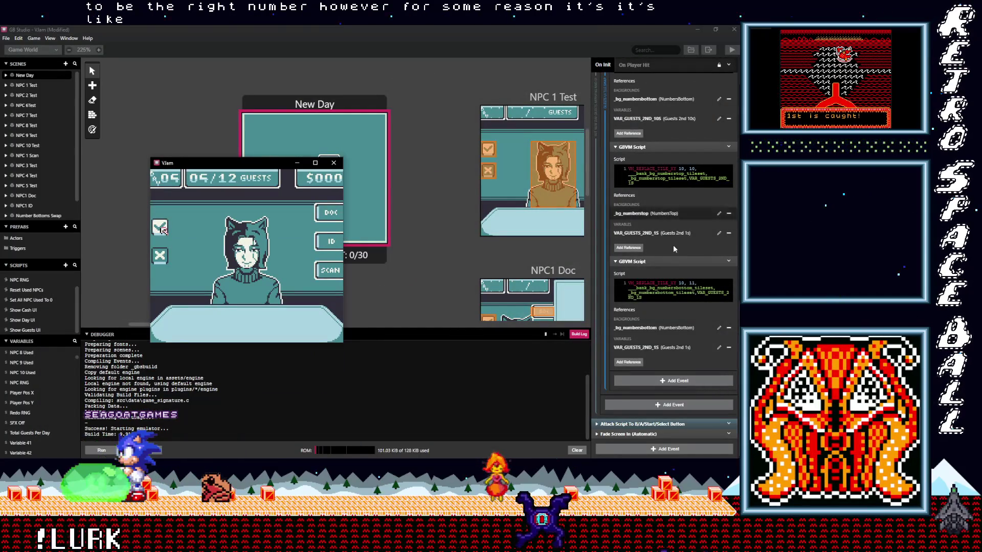
pyautogui.scroll(3, 672, 245)
pyautogui.scroll(3, 668, 259)
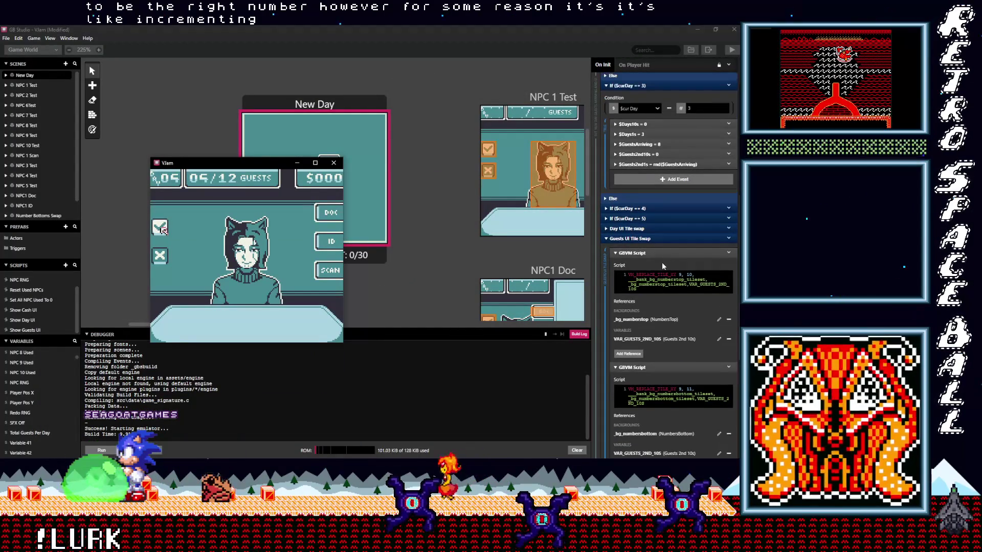
pyautogui.scroll(3, 658, 262)
pyautogui.scroll(3, 658, 262)
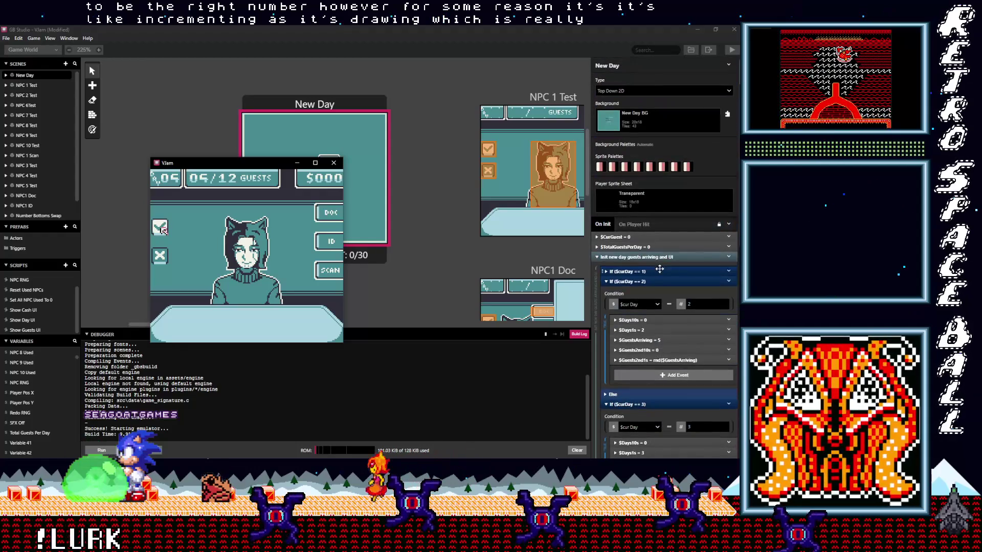
pyautogui.click(621, 258)
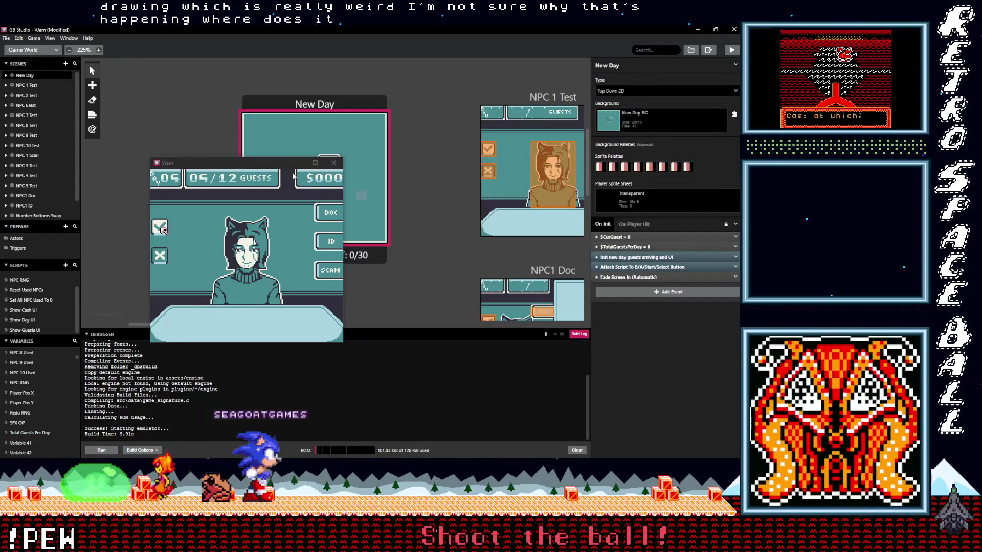
pyautogui.moveTo(242, 164)
pyautogui.mouseDown()
pyautogui.moveTo(284, 169)
pyautogui.moveTo(326, 280)
pyautogui.mouseUp()
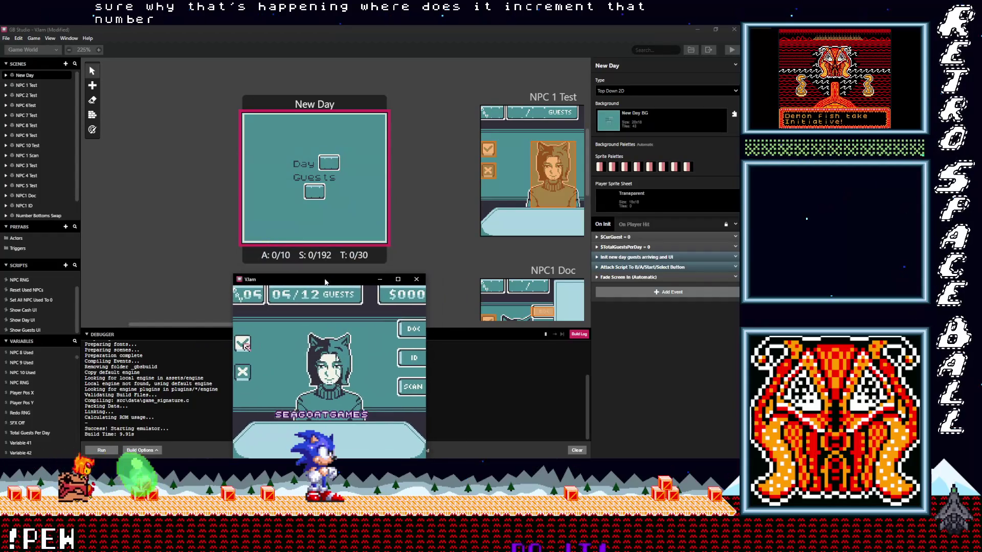
# Step: Review the Reset Used NPCs and Load NPC Scene scripts and pan the world view
pyautogui.click(32, 299)
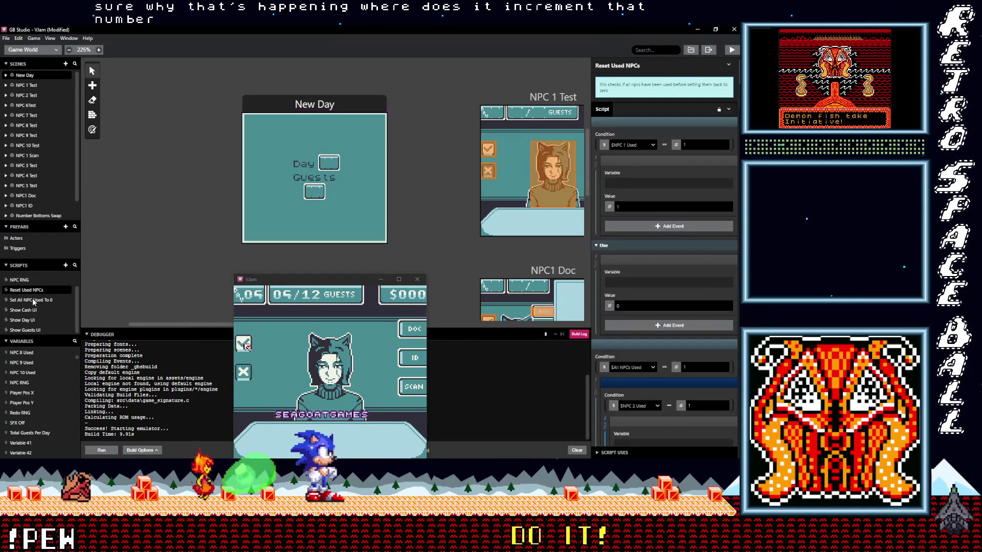
pyautogui.click(30, 289)
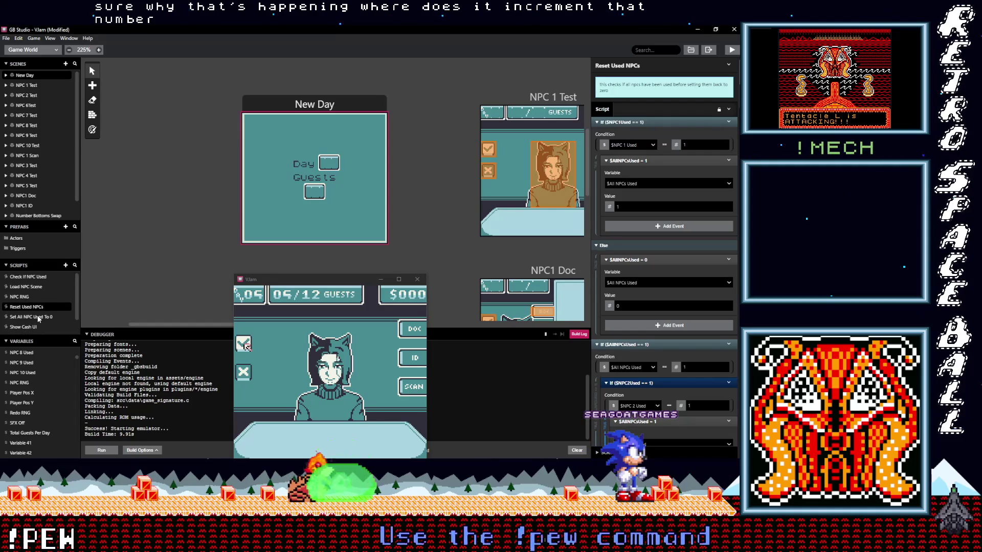
pyautogui.click(27, 287)
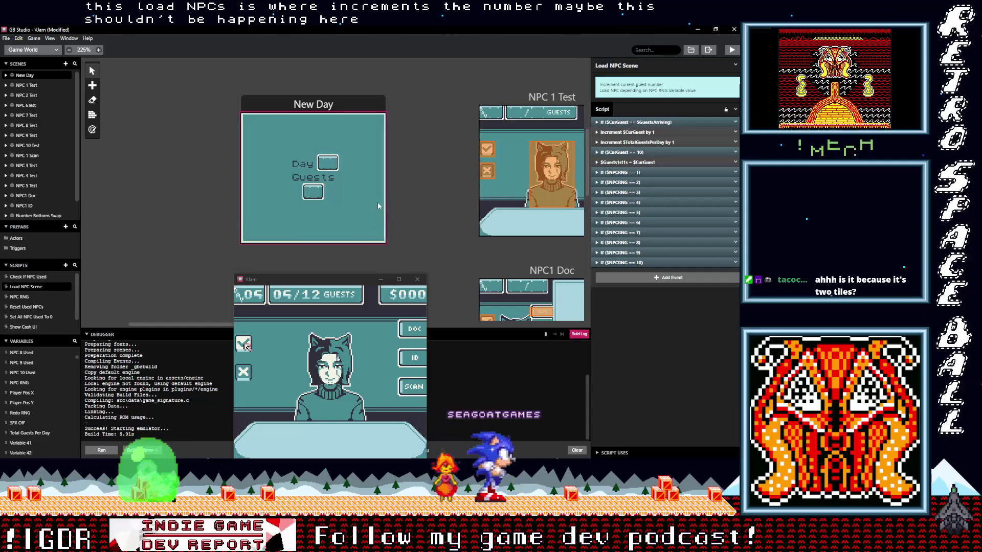
pyautogui.moveTo(414, 195); pyautogui.dragTo(322, 202)
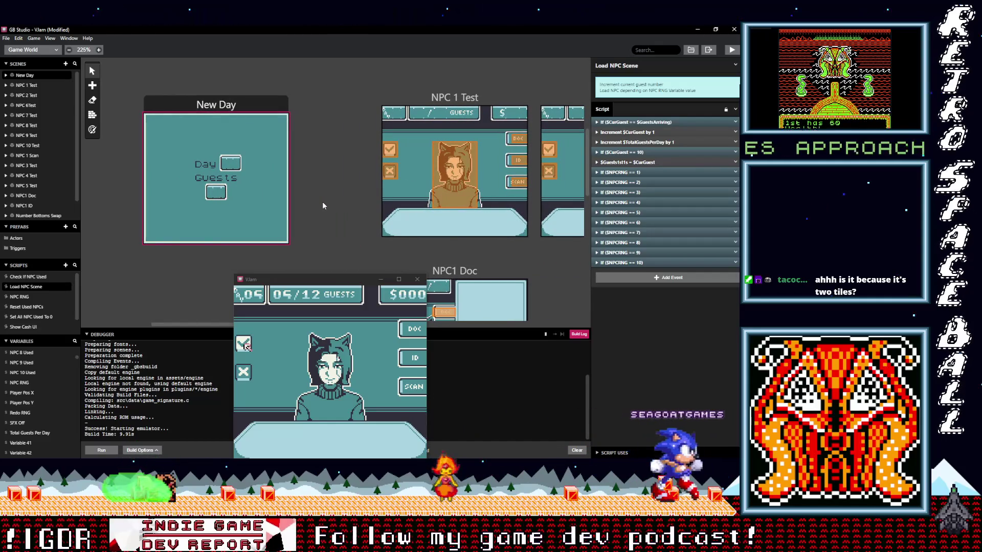
# Step: Select the NPC 1 Test scene to show its On Init calls to the UI scripts, rechecking both scripts
pyautogui.click(439, 100)
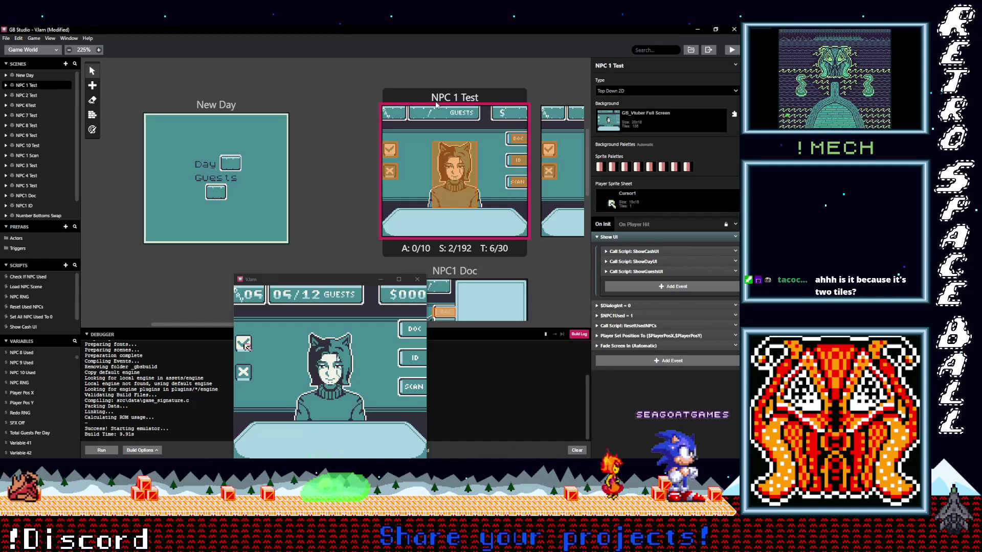
pyautogui.click(27, 307)
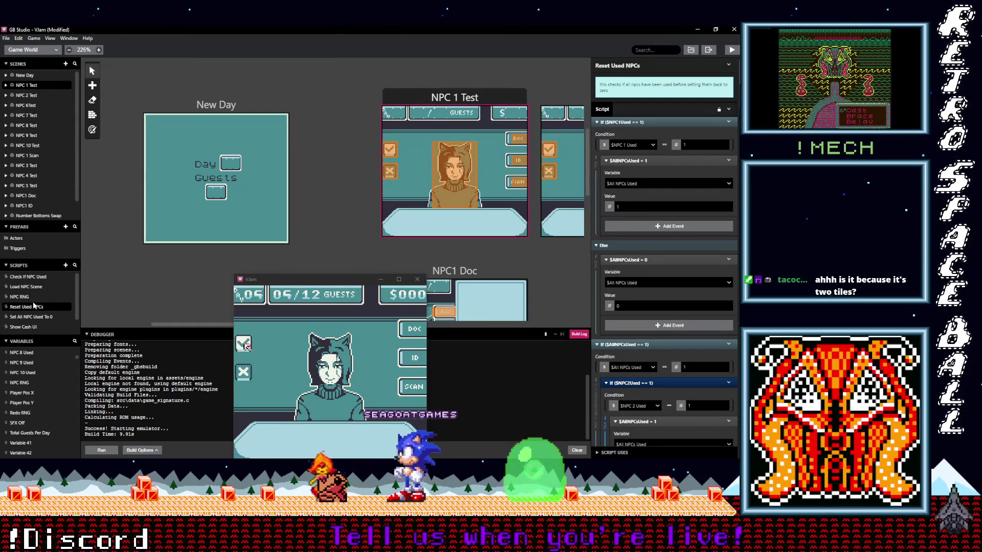
pyautogui.click(36, 287)
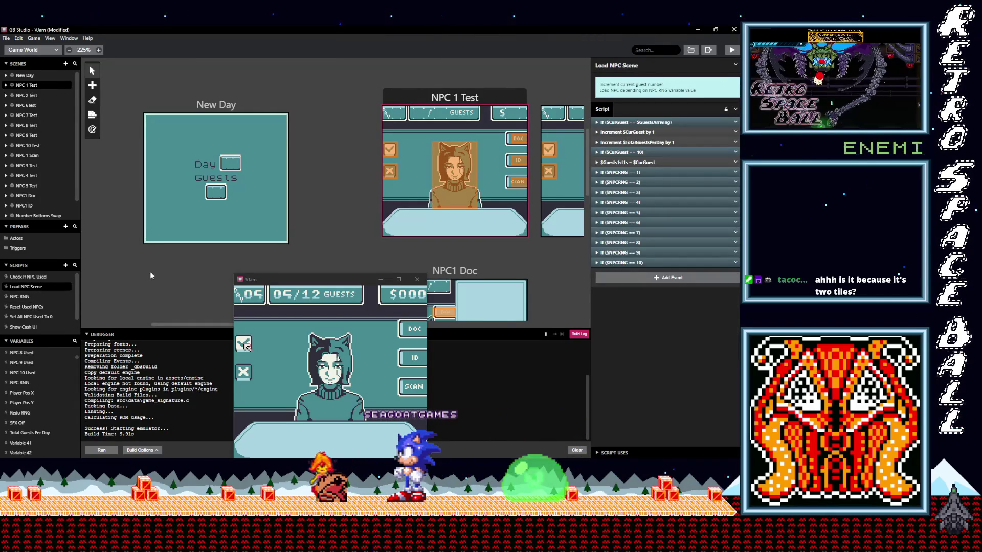
pyautogui.click(421, 94)
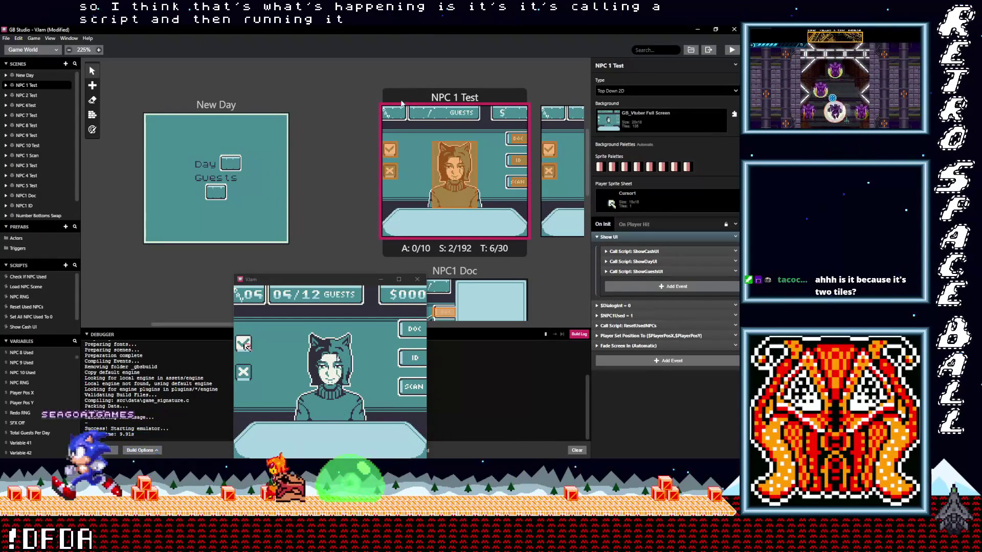
# Step: Inspect the trigger's Call Script: LoadNPCScene event and open the Load NPC Scene script
pyautogui.click(389, 149)
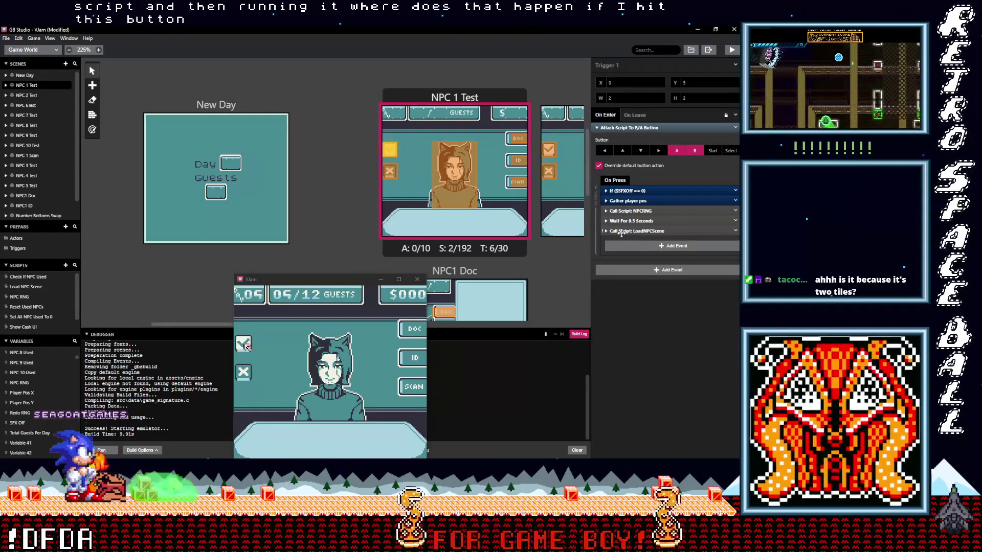
pyautogui.click(638, 231)
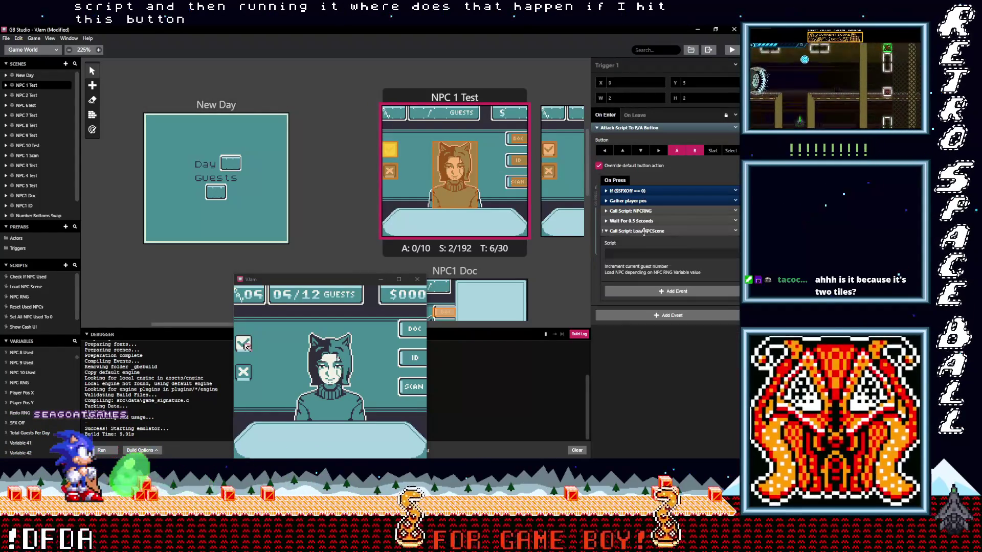
pyautogui.click(670, 231)
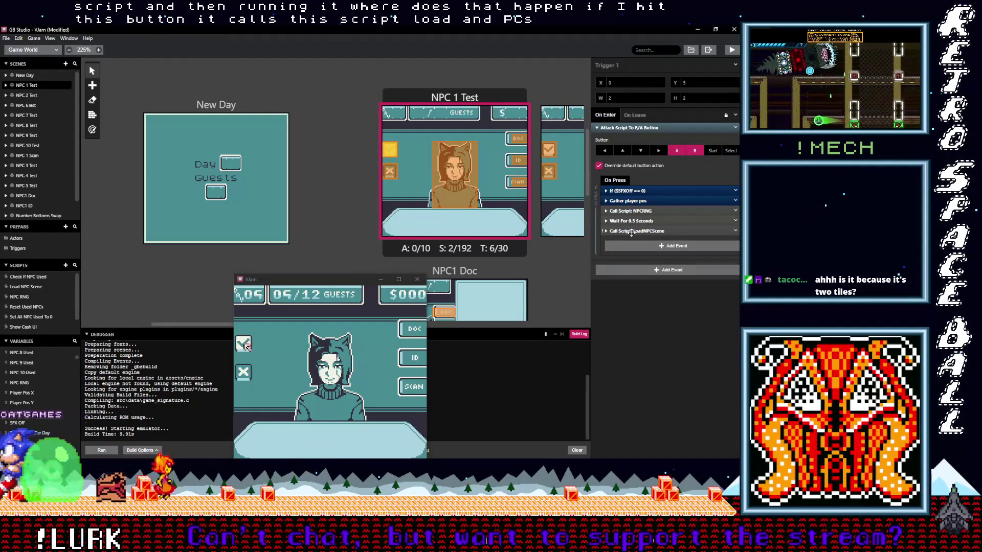
pyautogui.click(28, 287)
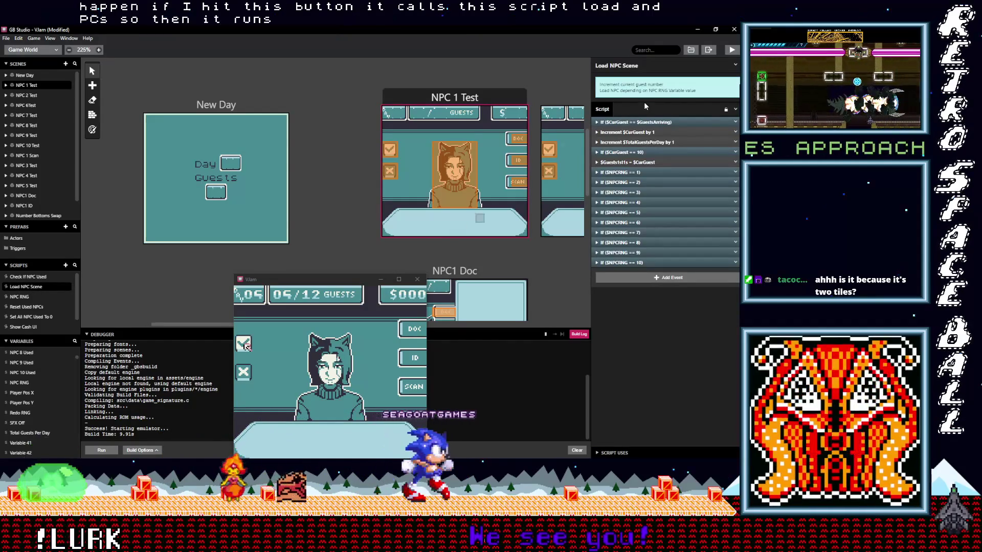
# Step: Peek into Load NPC Scene's first NPCRNG condition and $Guests1st1s assignment, then return to it
pyautogui.click(629, 173)
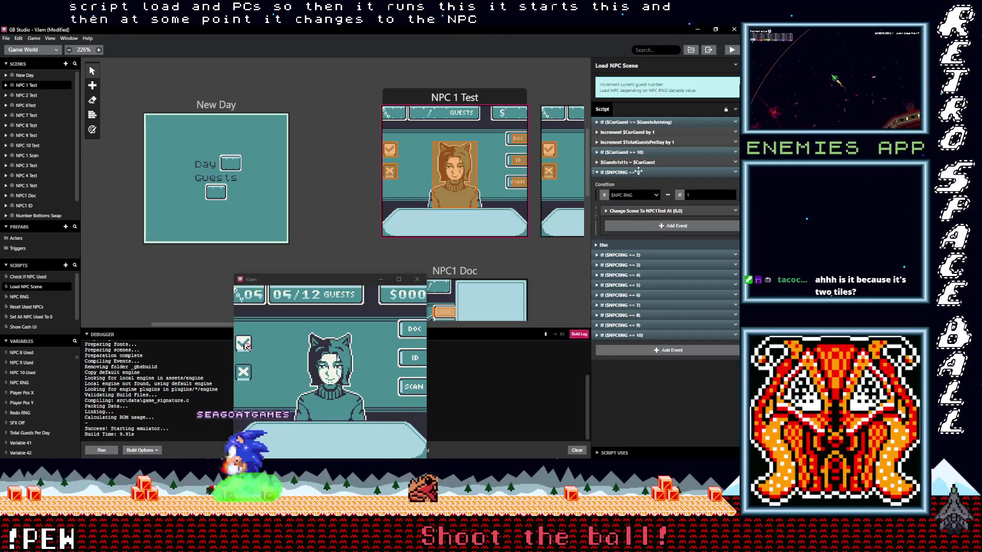
pyautogui.click(636, 171)
pyautogui.click(644, 162)
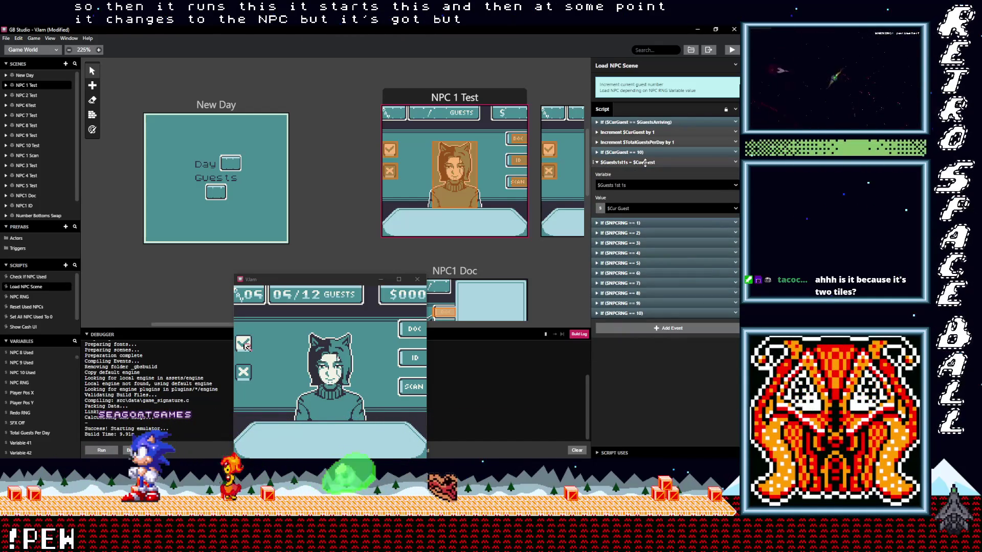
pyautogui.click(644, 162)
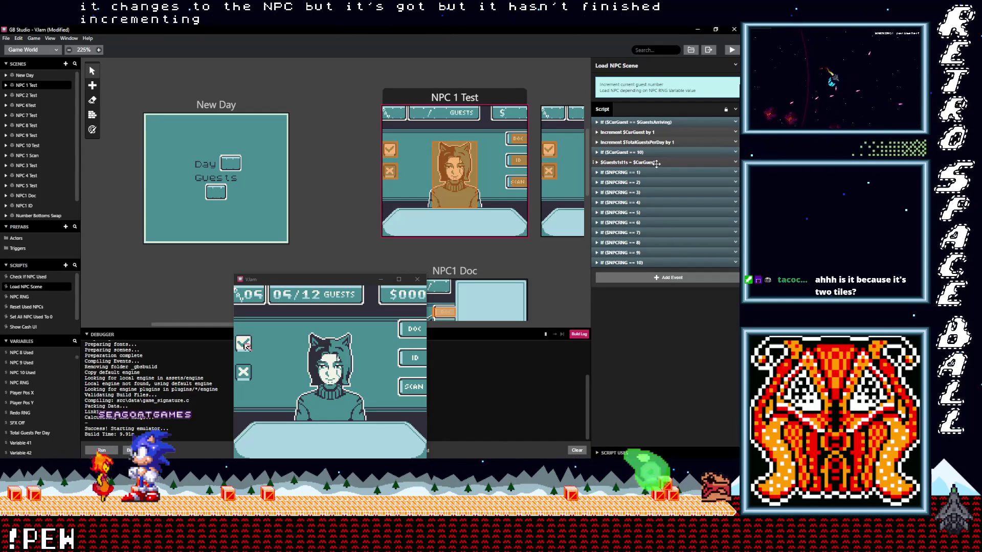
pyautogui.click(440, 97)
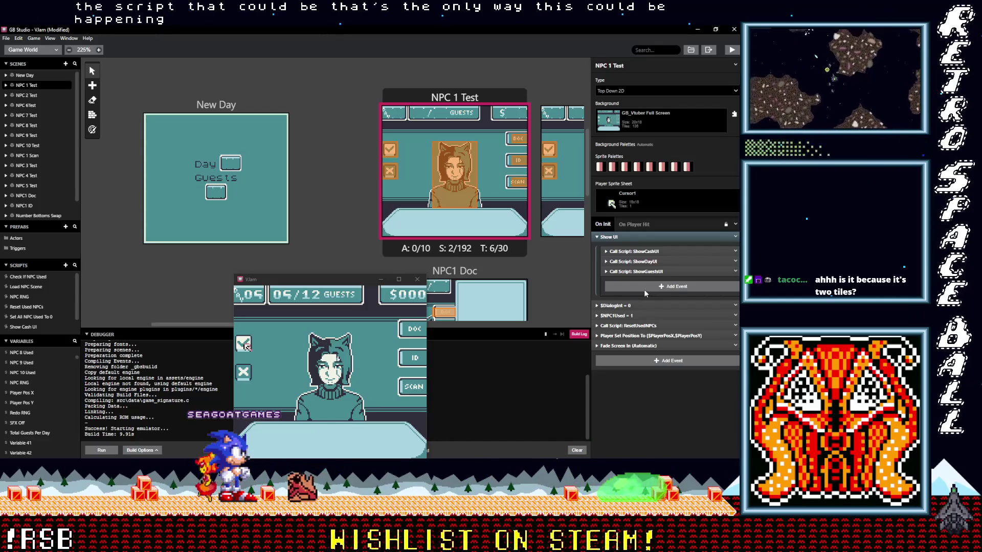
pyautogui.click(25, 286)
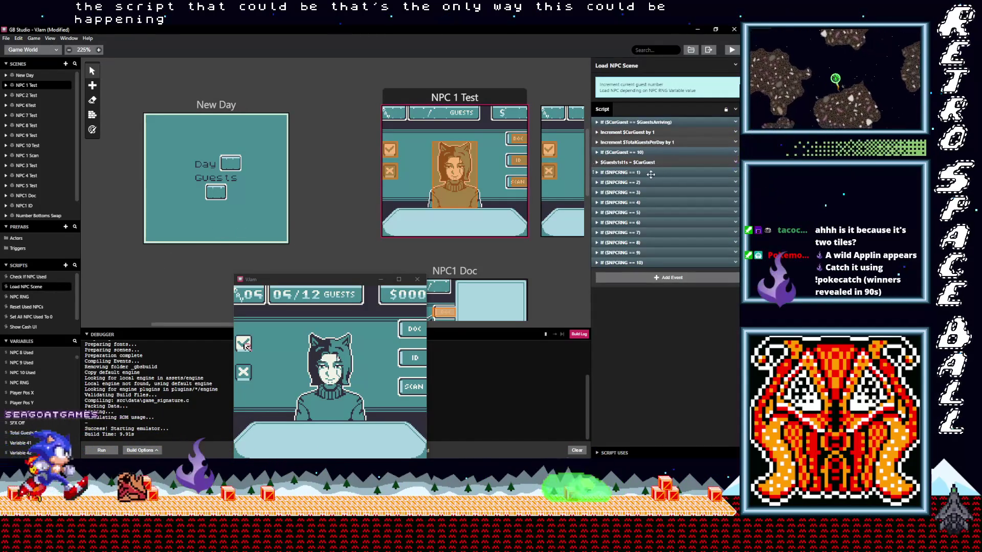
# Step: Add a Wait of 0.2 s below the $Guests1st1s assignment and build and run the game
pyautogui.click(646, 276)
pyautogui.write('wait')
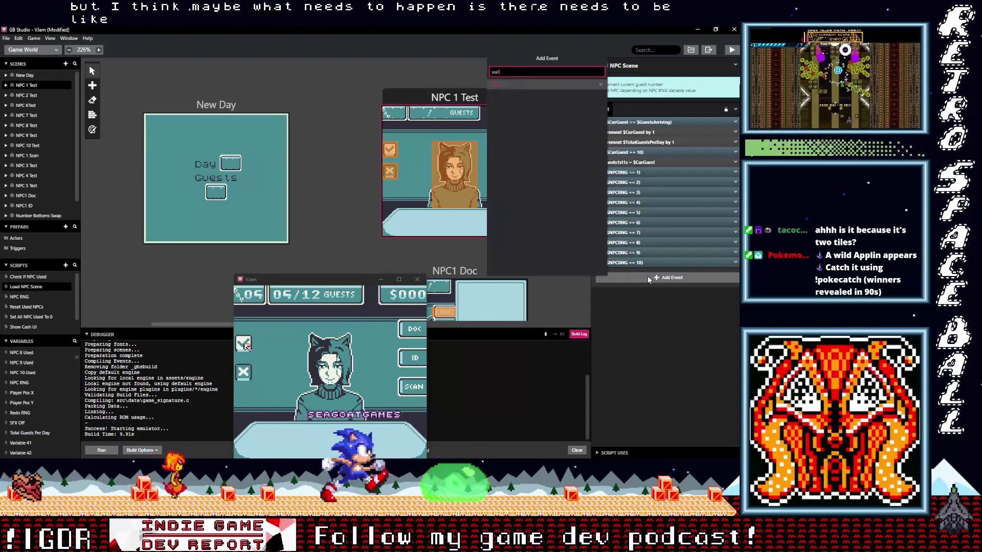
pyautogui.click(536, 81)
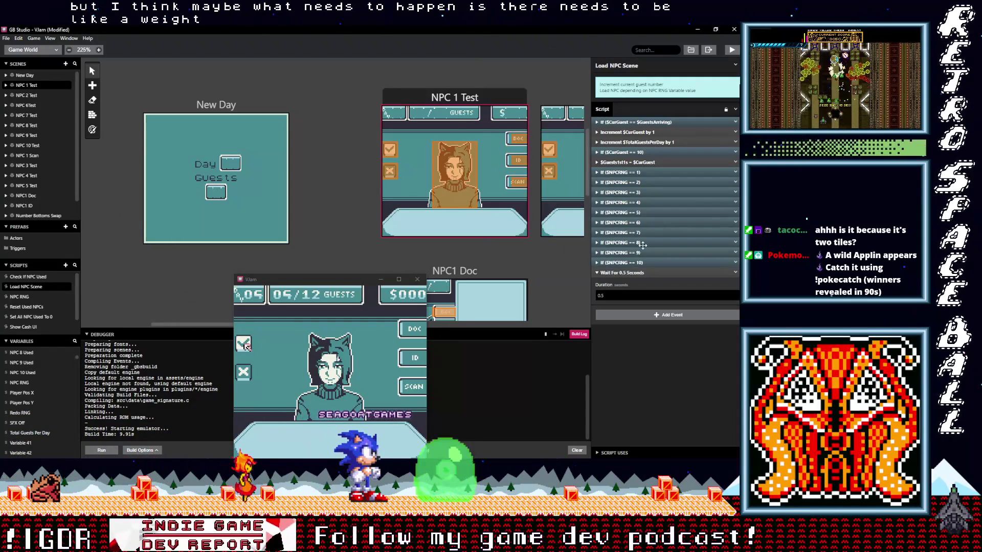
pyautogui.click(622, 295)
pyautogui.hotkey('ctrl', 'a')
pyautogui.write('0.2')
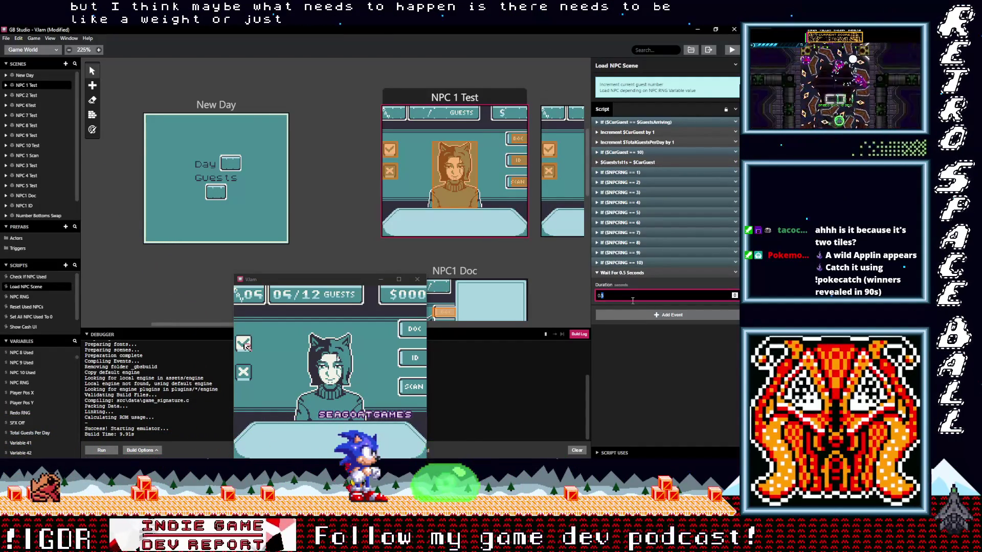
pyautogui.click(635, 273)
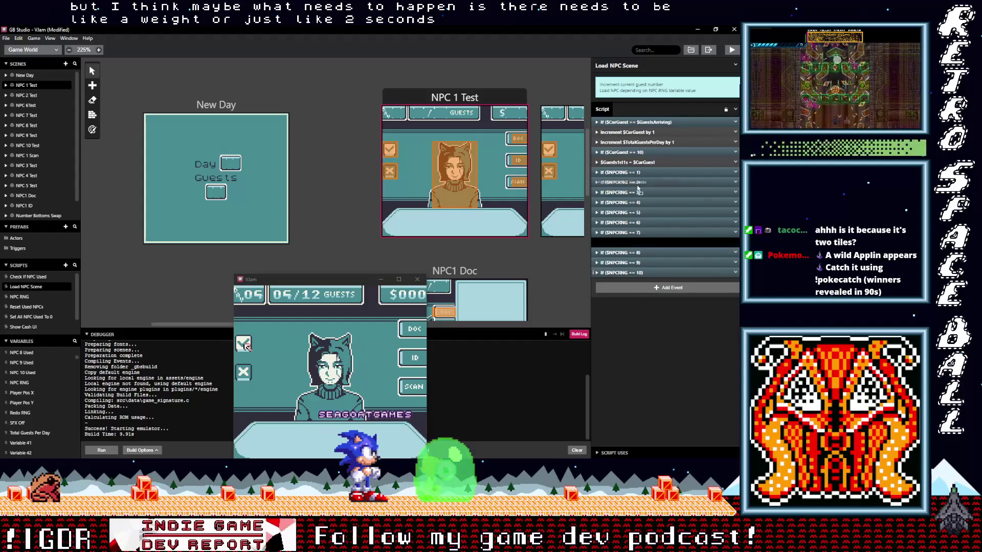
pyautogui.moveTo(643, 175); pyautogui.dragTo(645, 173)
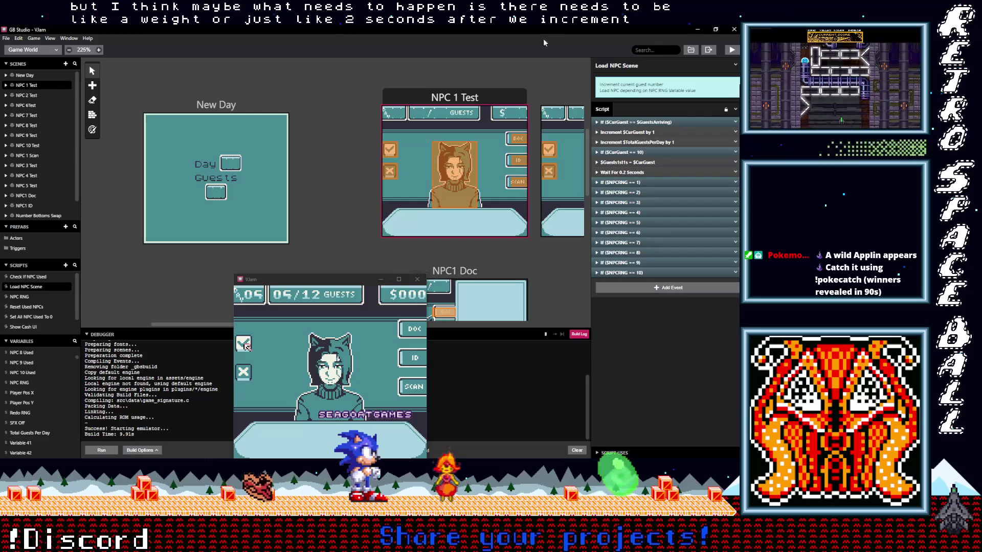
pyautogui.click(733, 50)
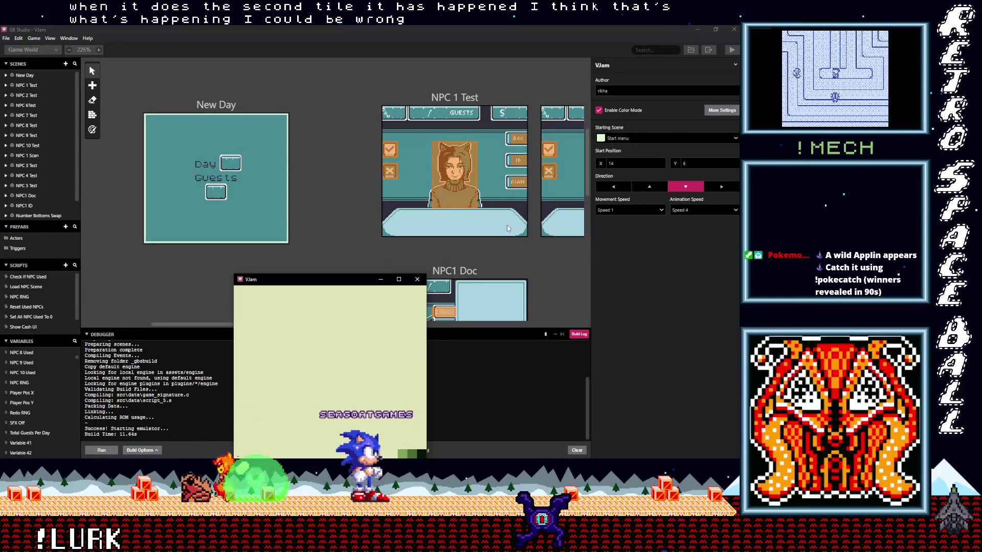
# Step: Accept guests in the emulator to watch the counter reach day 04 at 01/09, then hide it
pyautogui.moveTo(331, 280); pyautogui.dragTo(338, 168)
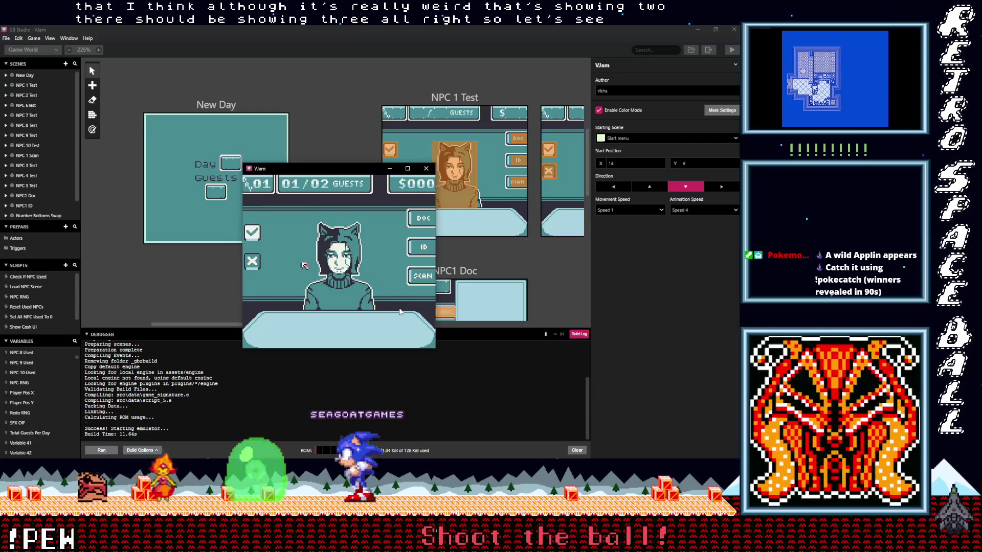
pyautogui.click(255, 234)
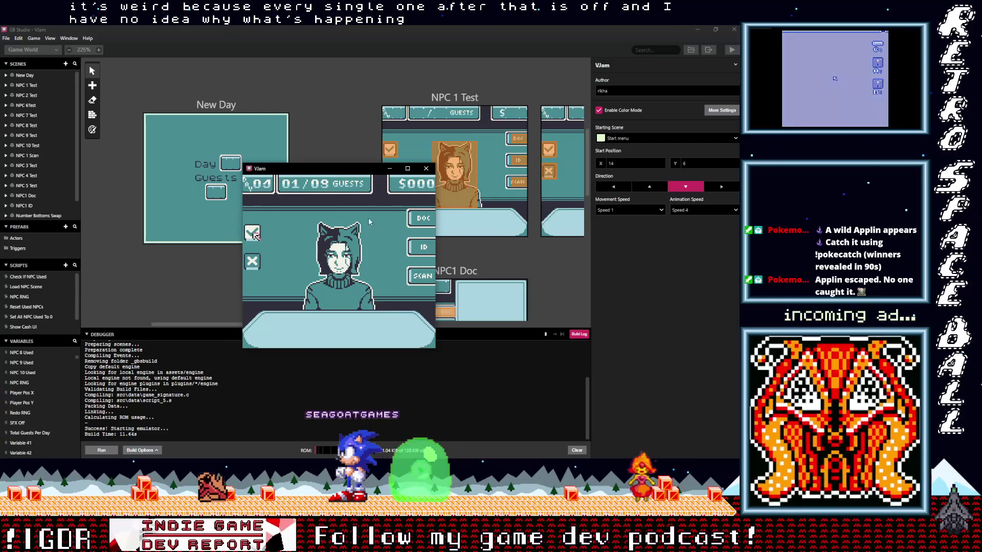
pyautogui.click(394, 170)
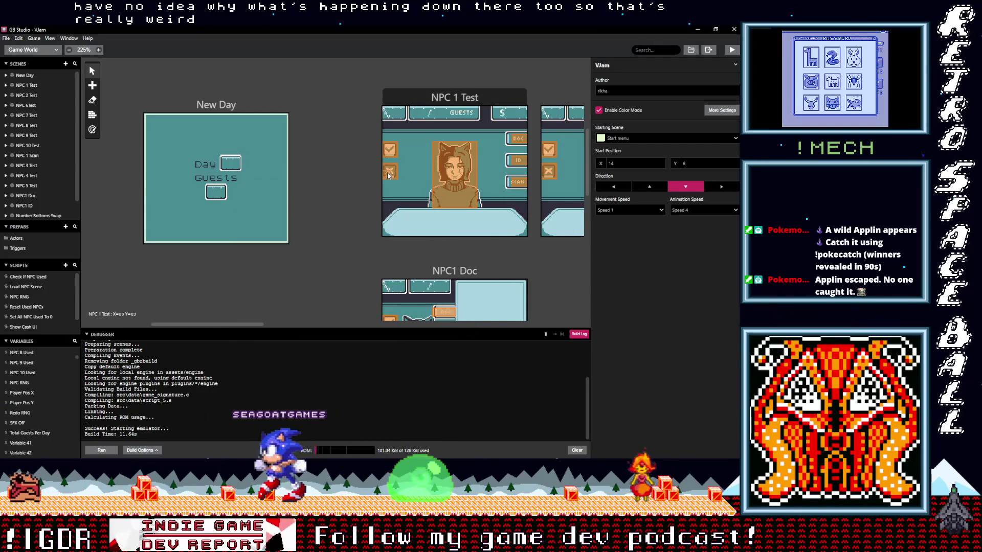
# Step: In New Day's On Init, expand the guests-arriving group and day one's $GuestsArriving = 3 assignment
pyautogui.click(216, 105)
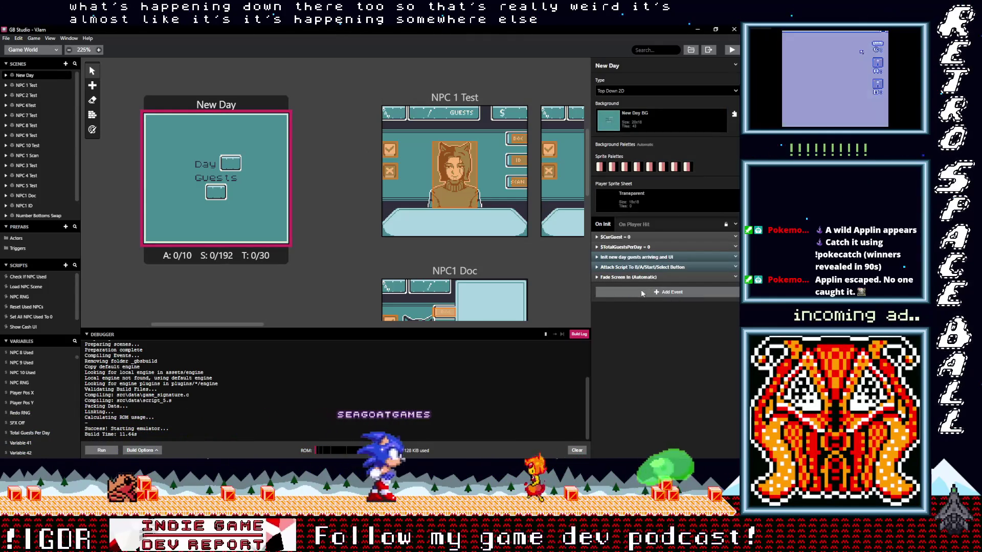
pyautogui.click(641, 257)
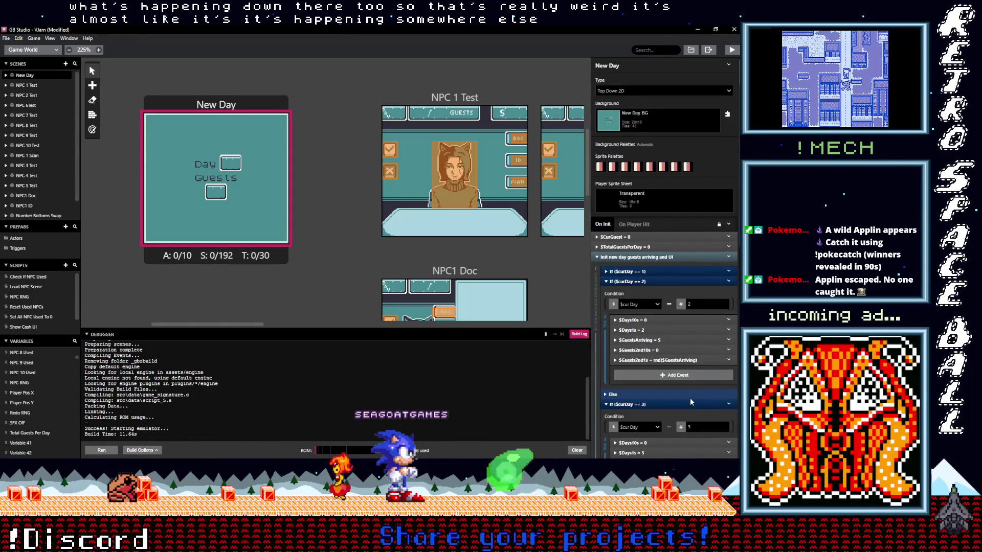
pyautogui.scroll(-1, 689, 400)
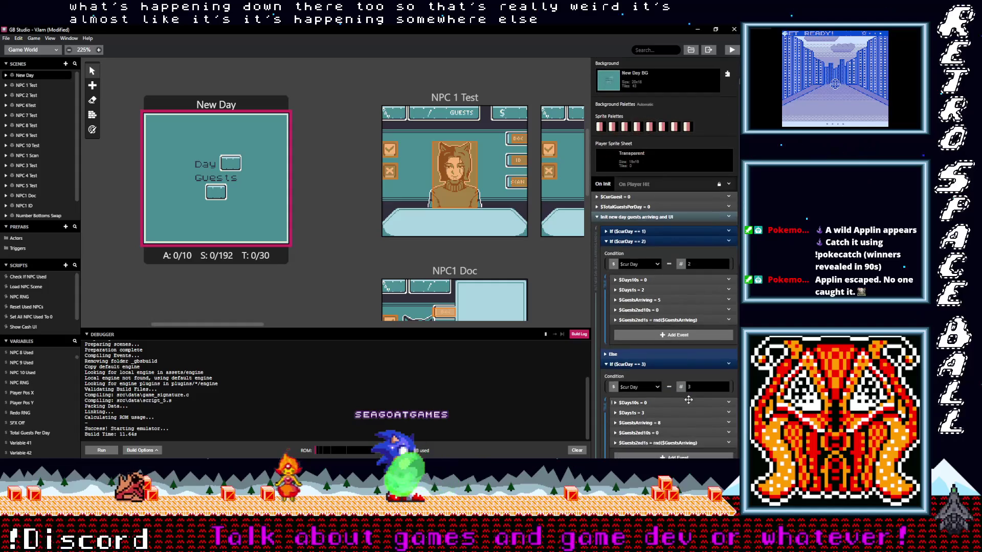
pyautogui.scroll(-1, 690, 401)
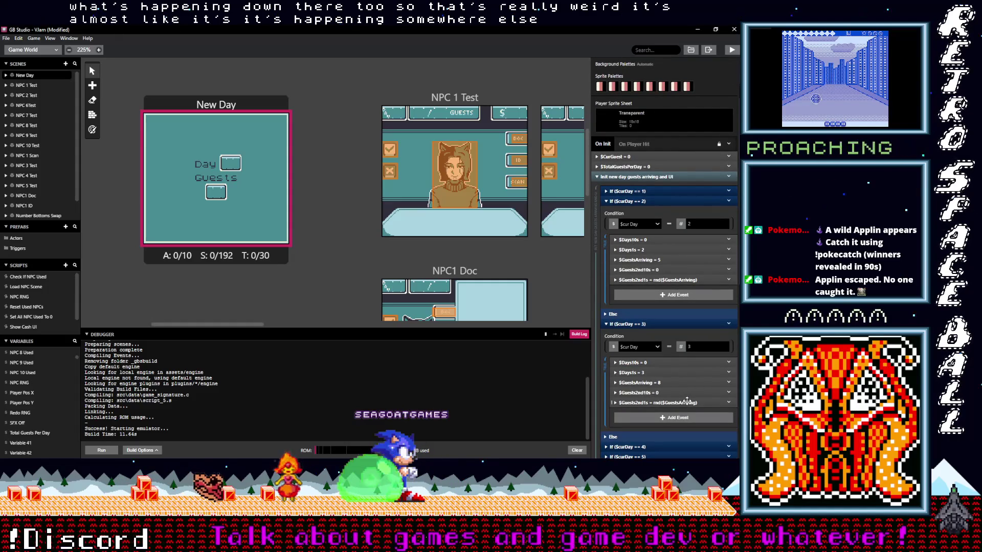
pyautogui.click(638, 192)
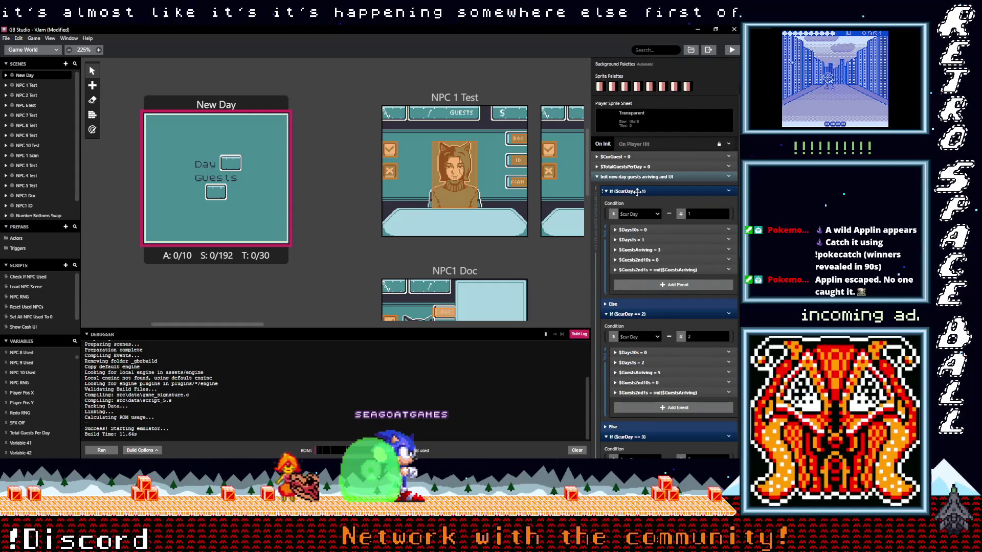
pyautogui.click(664, 248)
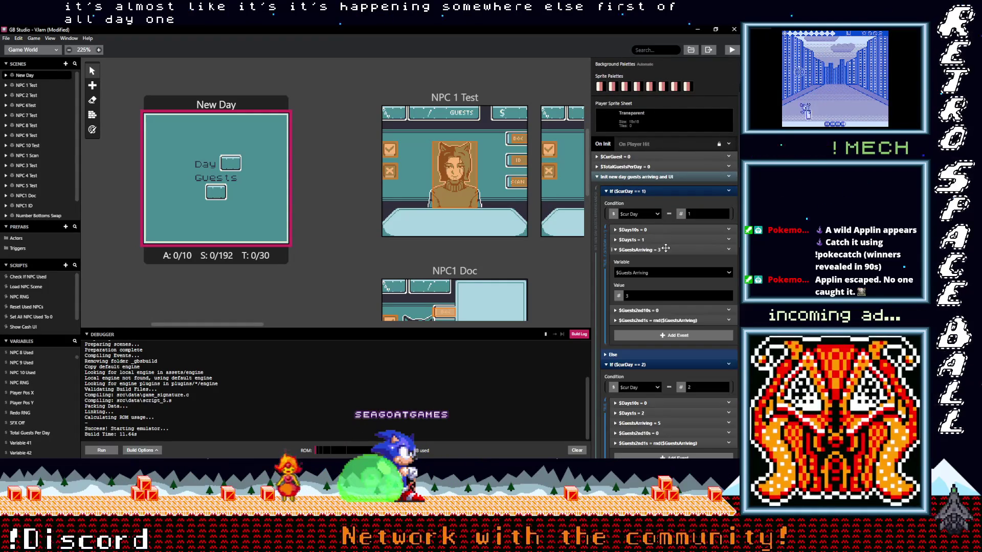
pyautogui.click(675, 251)
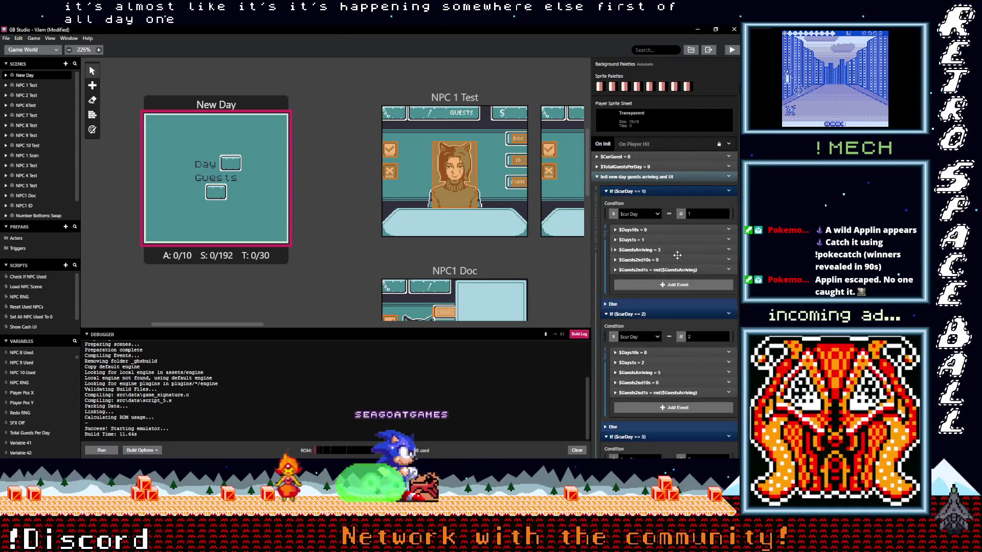
# Step: Open day one's random $Guests2nd1s assignment for editing
pyautogui.click(653, 270)
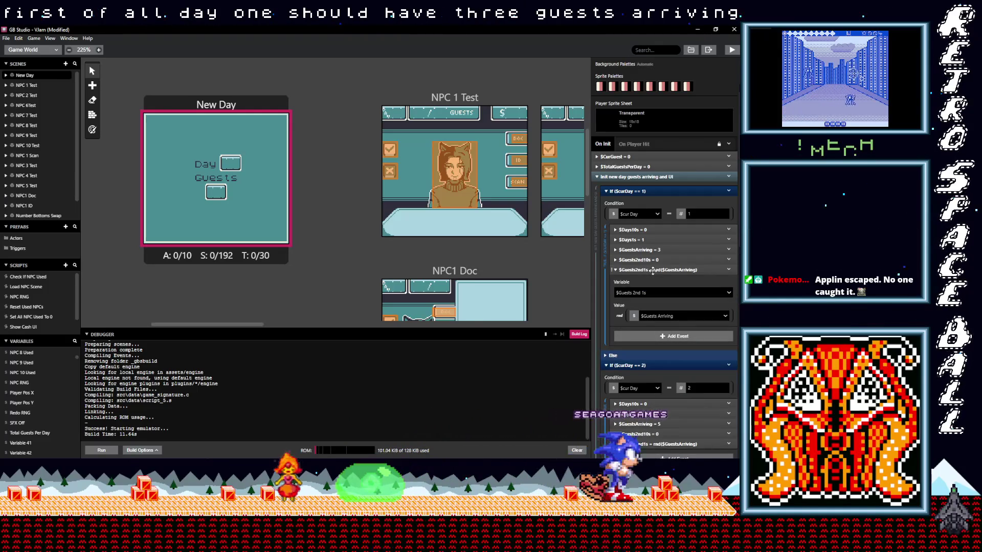
pyautogui.click(666, 270)
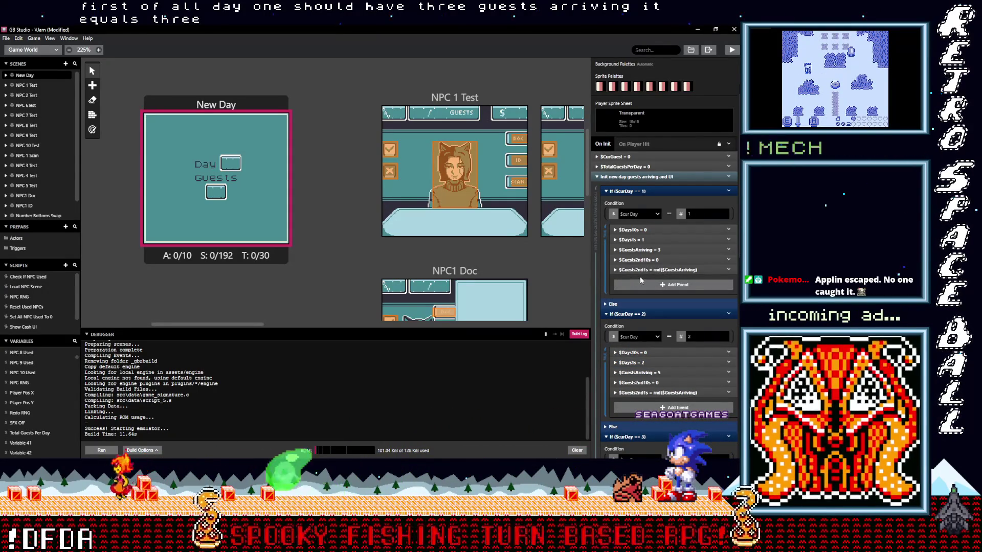
pyautogui.click(669, 270)
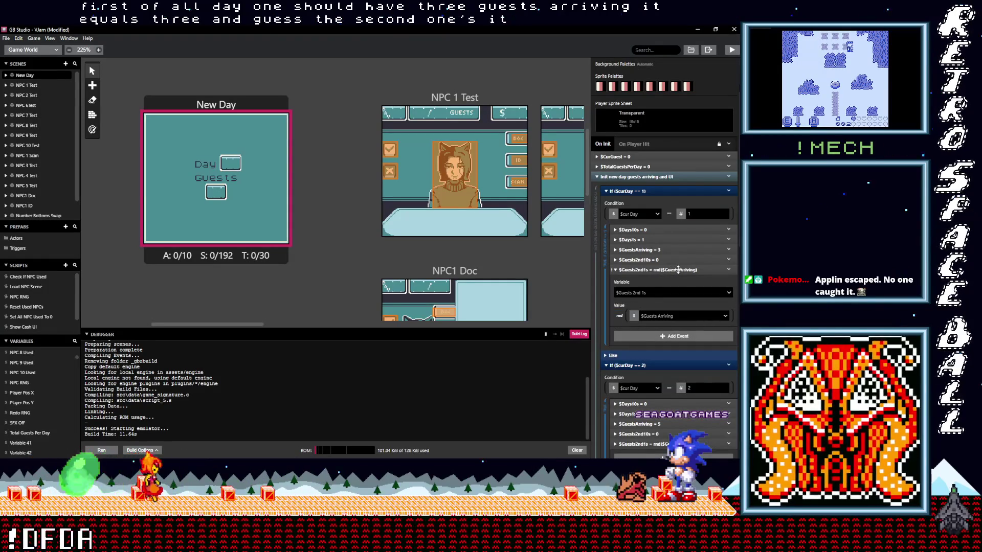
# Step: Set day 1's $Guests2nd1s value to the variable $Guests Arriving and expand day 2's random event
pyautogui.click(620, 317)
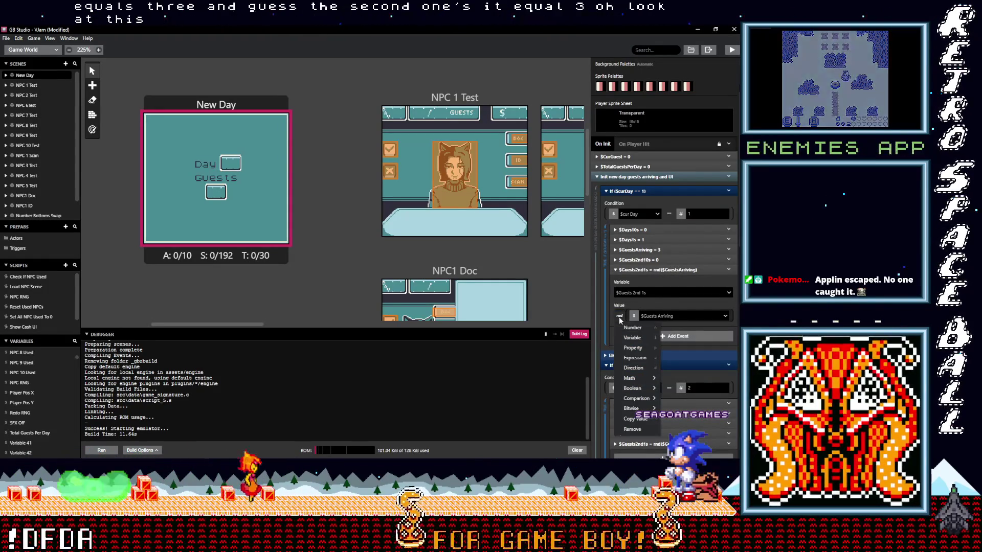
pyautogui.click(632, 337)
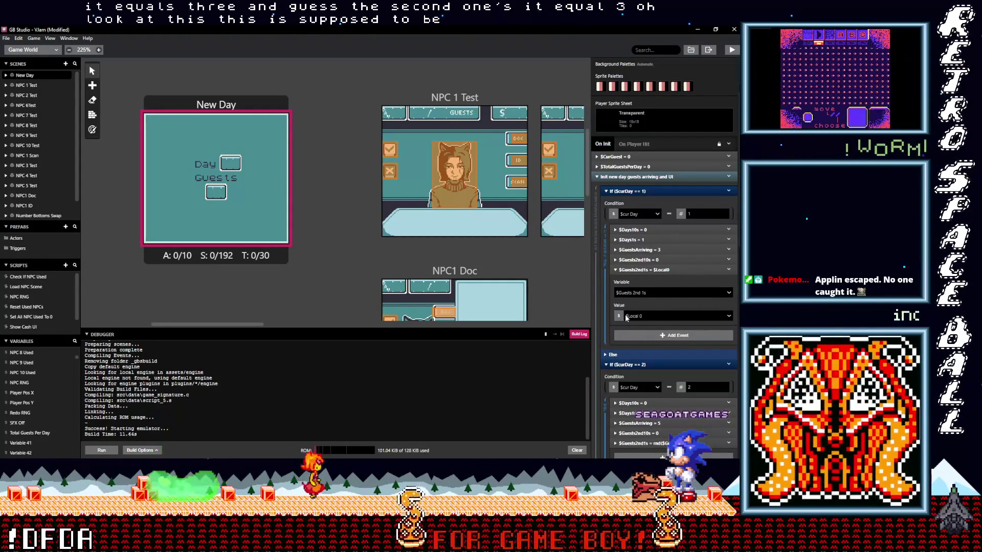
pyautogui.click(648, 315)
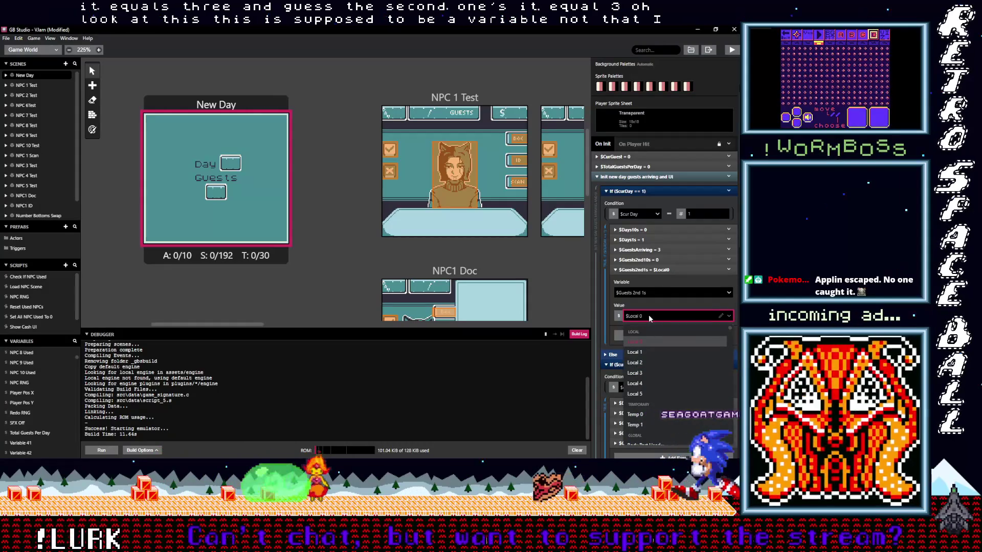
pyautogui.write('gu')
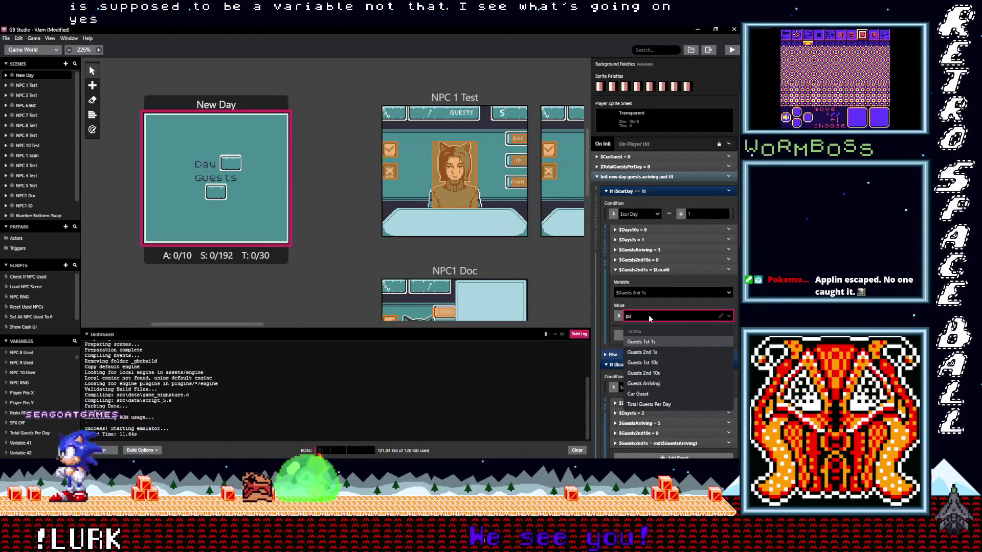
pyautogui.click(644, 383)
pyautogui.scroll(-3, 649, 347)
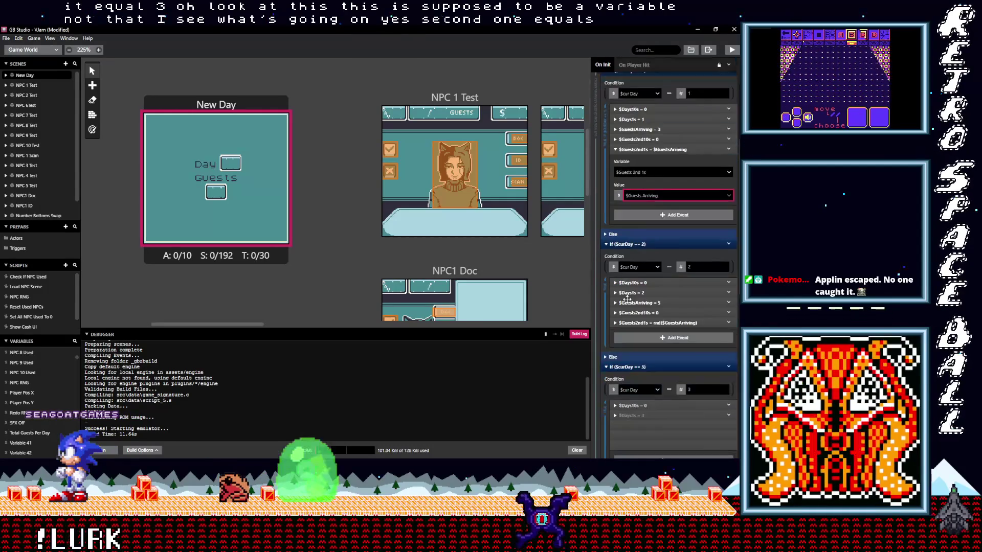
pyautogui.click(633, 325)
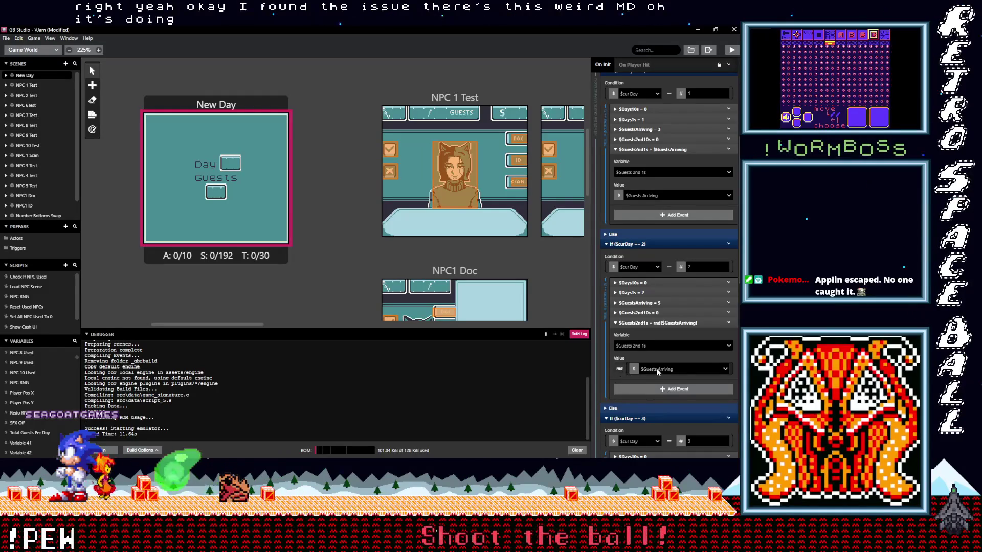
pyautogui.scroll(-2, 656, 368)
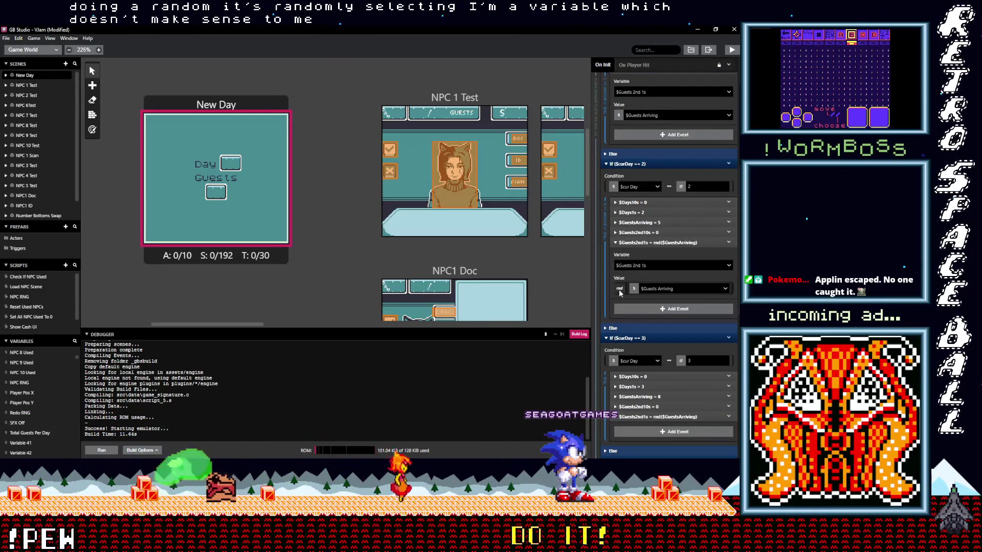
# Step: Set day 2's $Guests2nd1s to the variable $Guests Arriving and expand day 3's random event
pyautogui.click(631, 310)
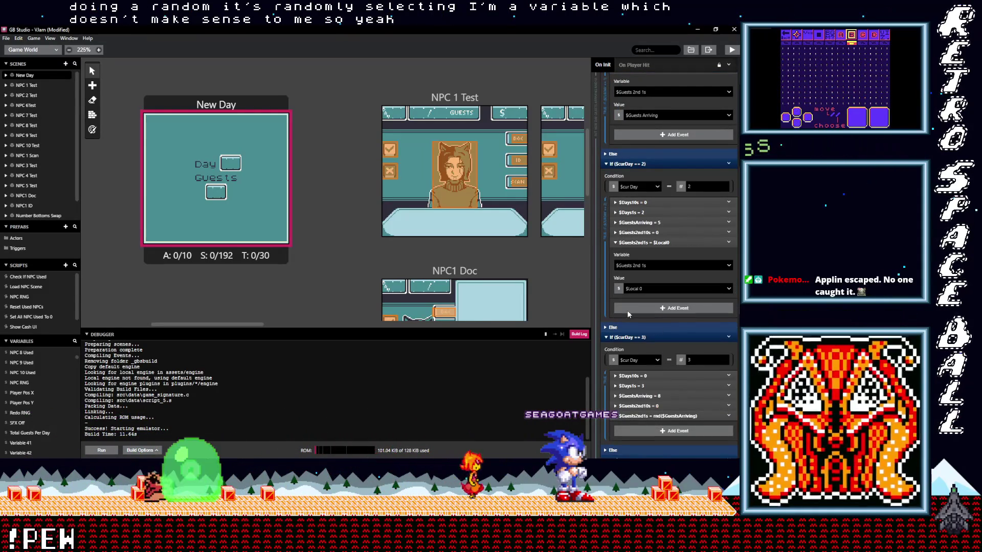
pyautogui.click(651, 288)
pyautogui.write('gu')
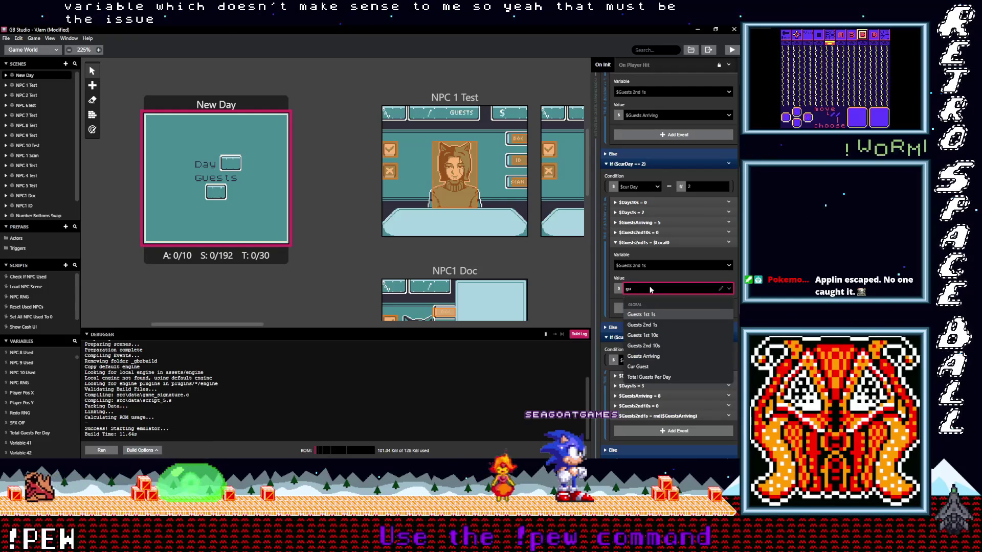
pyautogui.click(644, 356)
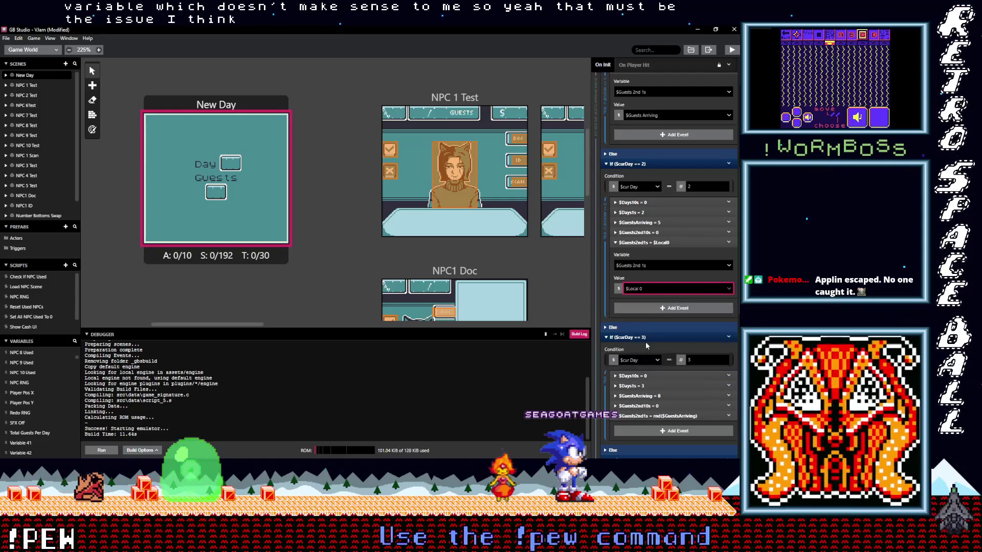
pyautogui.scroll(-3, 644, 340)
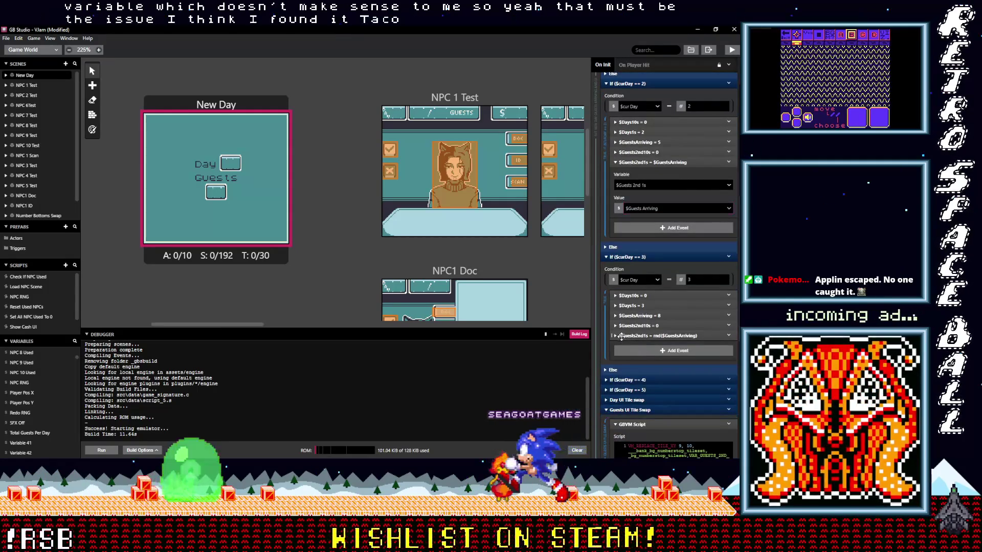
pyautogui.click(655, 337)
pyautogui.click(621, 382)
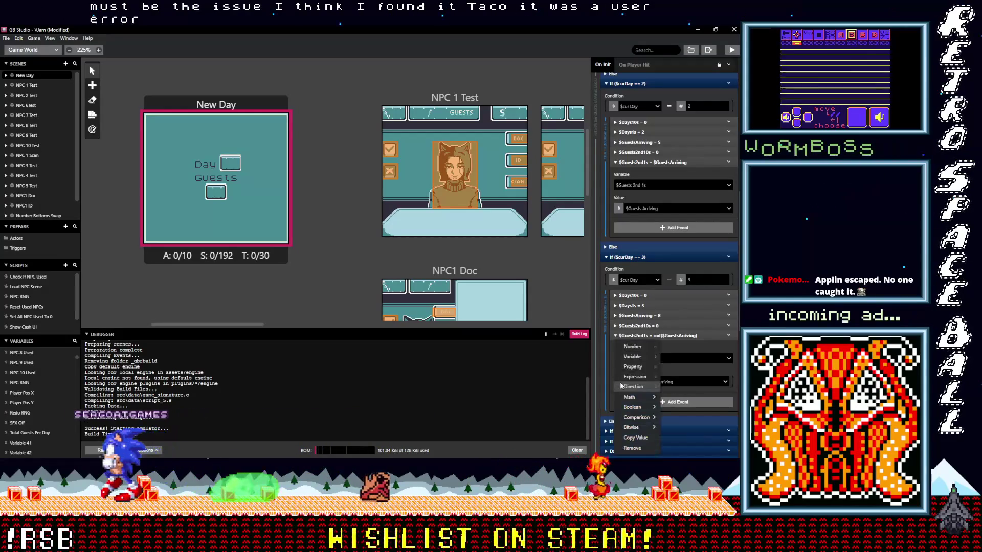
pyautogui.moveTo(631, 396)
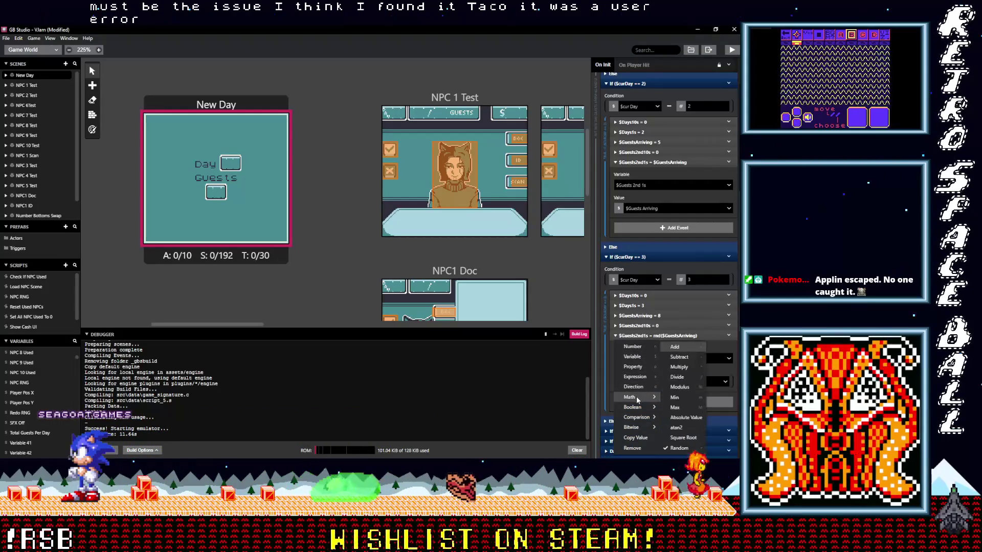
# Step: Paste the $Guests Arriving value settings into day 3's and day 4's $Guests2nd1s events and check them
pyautogui.click(634, 357)
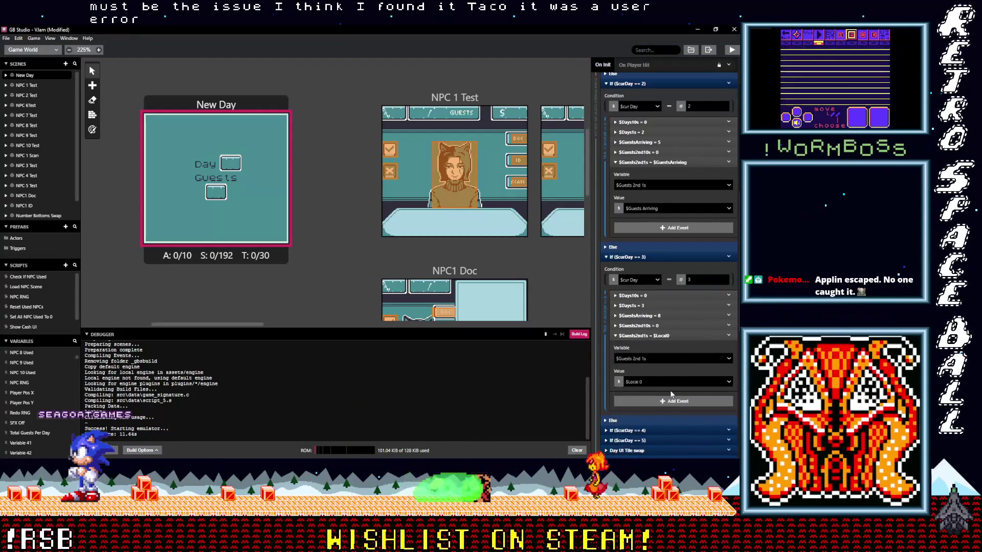
pyautogui.click(649, 383)
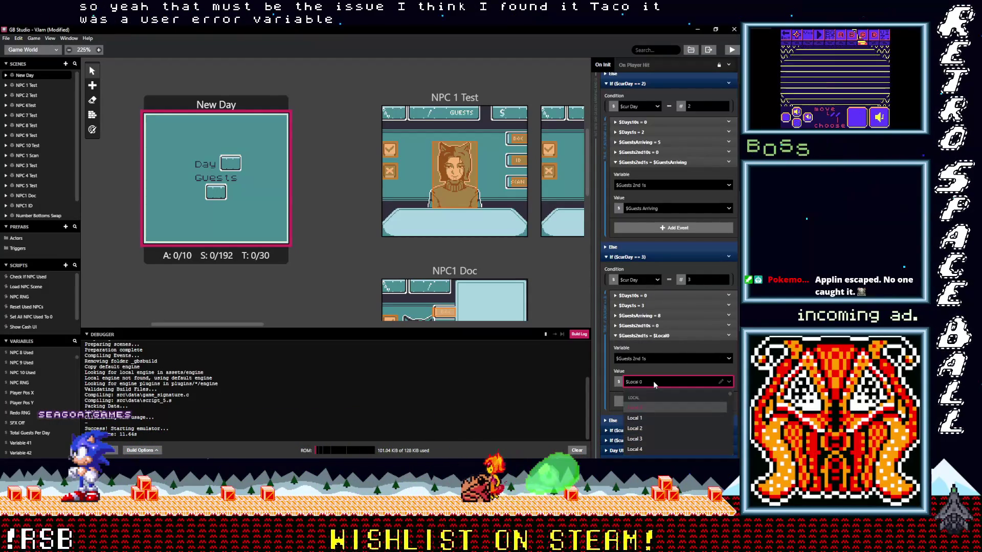
pyautogui.click(730, 336)
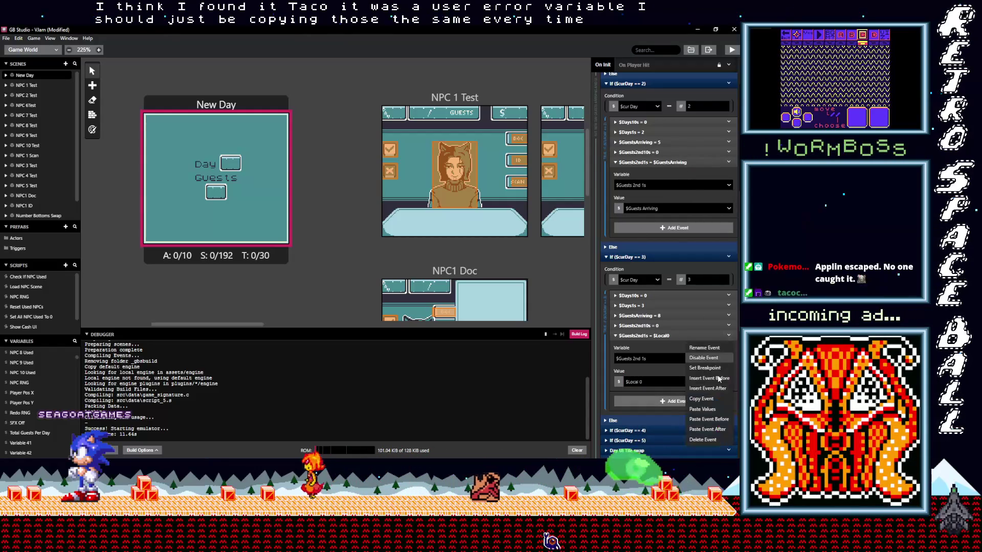
pyautogui.click(707, 443)
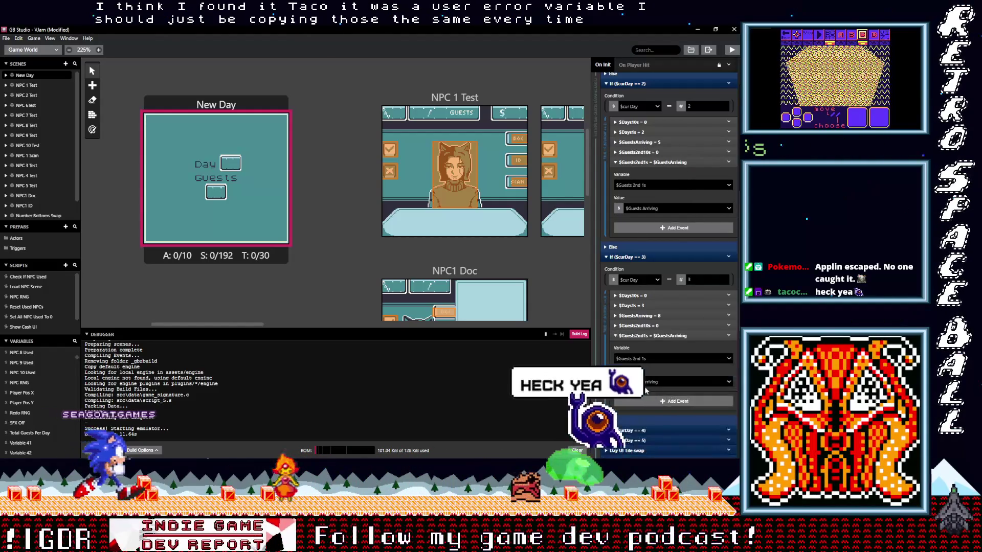
pyautogui.click(656, 339)
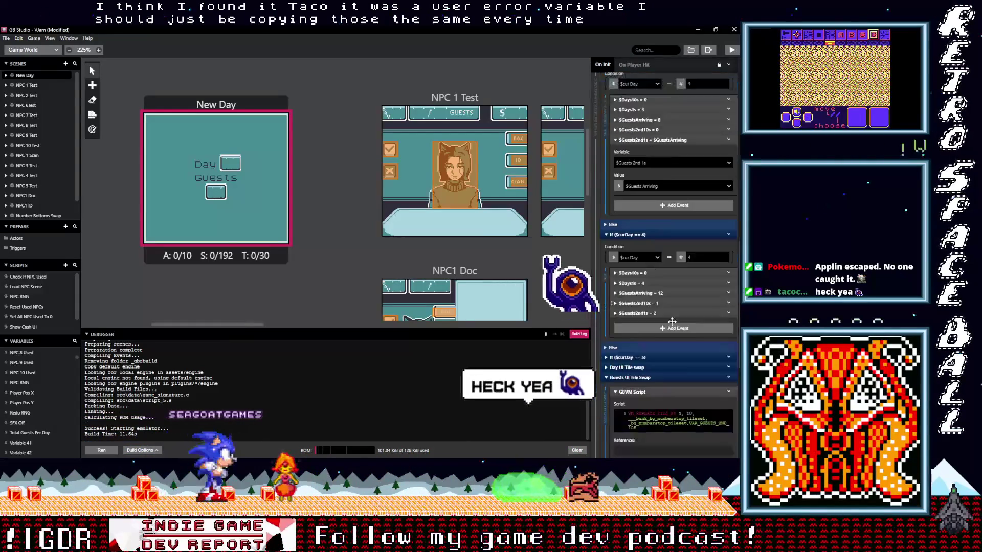
pyautogui.scroll(-3, 668, 268)
pyautogui.click(729, 269)
pyautogui.click(707, 371)
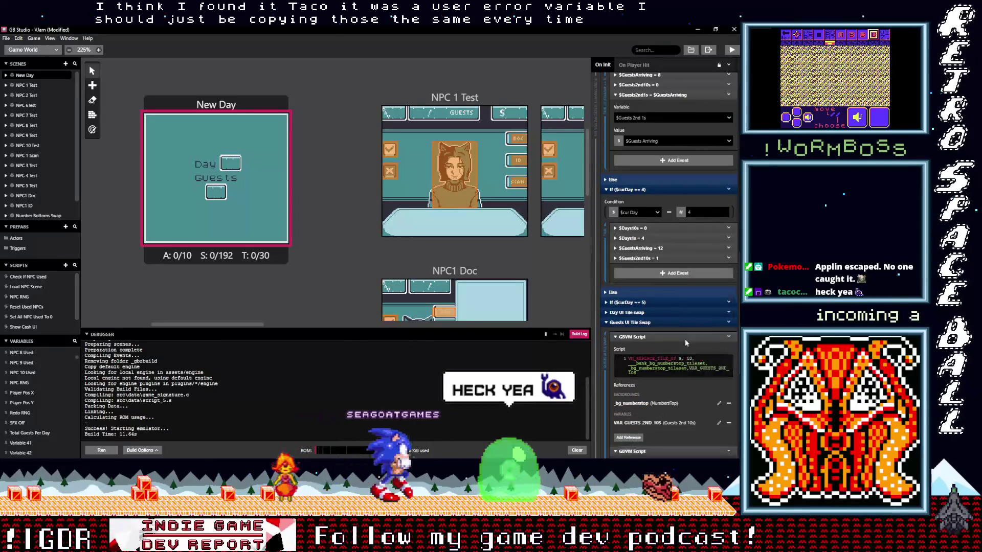
pyautogui.click(659, 268)
pyautogui.click(647, 247)
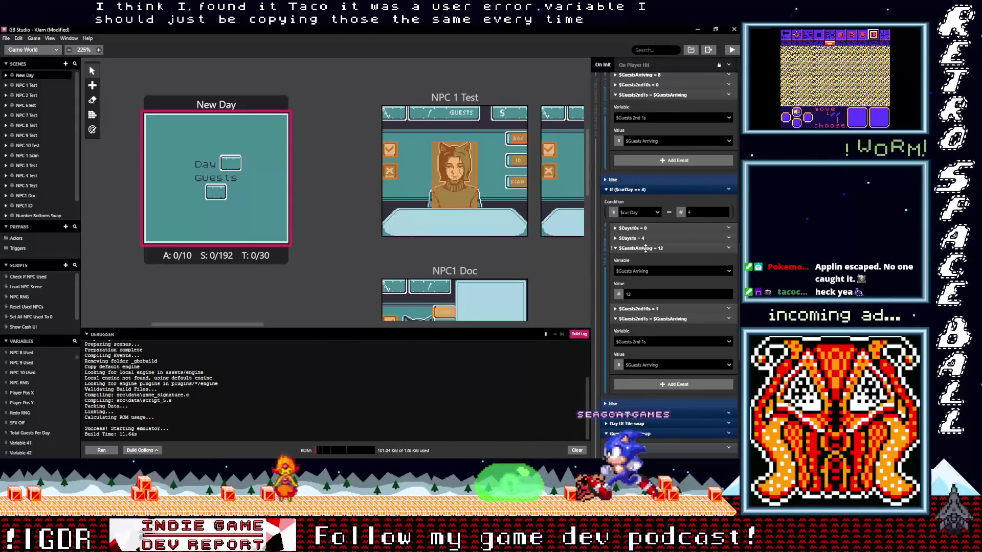
pyautogui.scroll(-5, 647, 248)
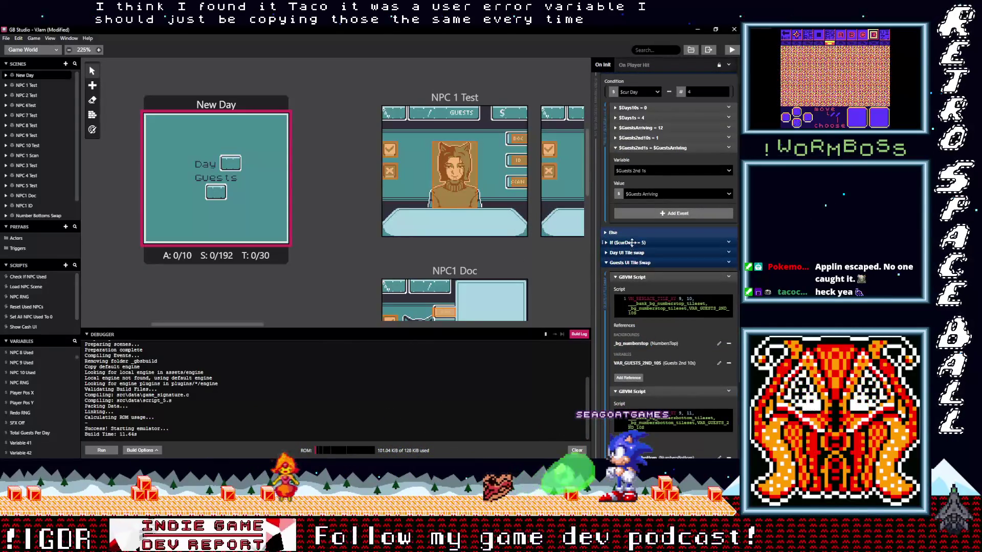
# Step: Review day 5's constant guest digit events unchanged, then build and run the game
pyautogui.click(629, 243)
pyautogui.scroll(-3, 706, 380)
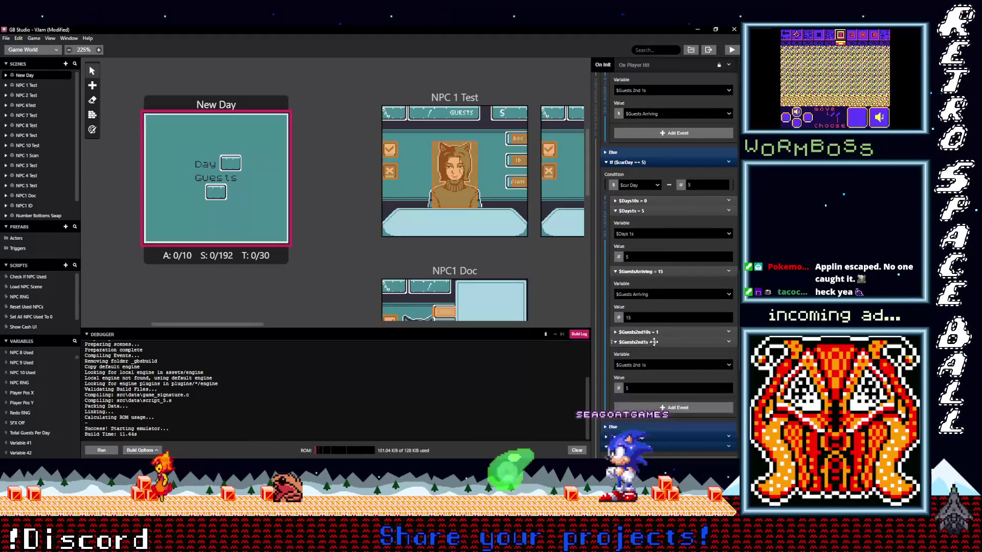
pyautogui.scroll(-3, 653, 332)
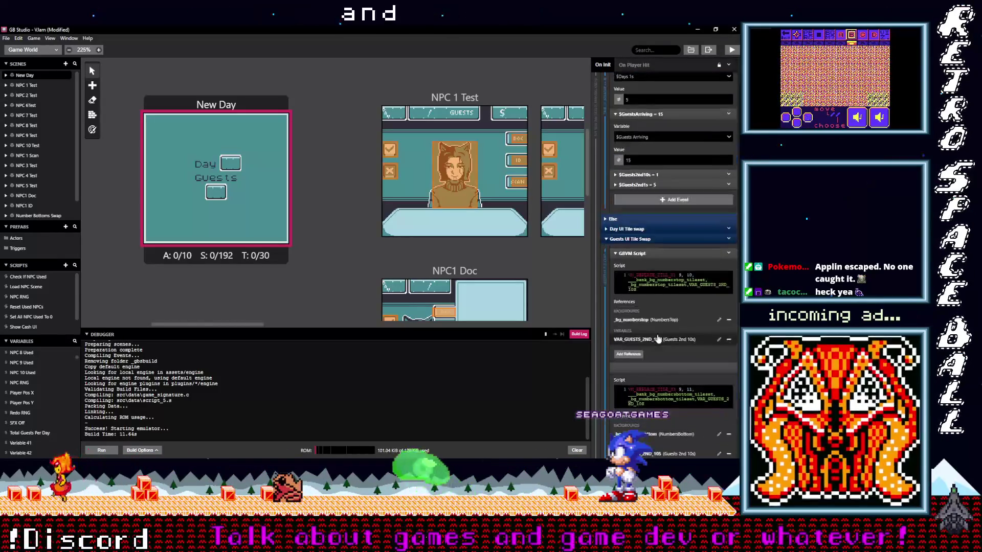
pyautogui.scroll(-2, 645, 291)
pyautogui.scroll(3, 654, 277)
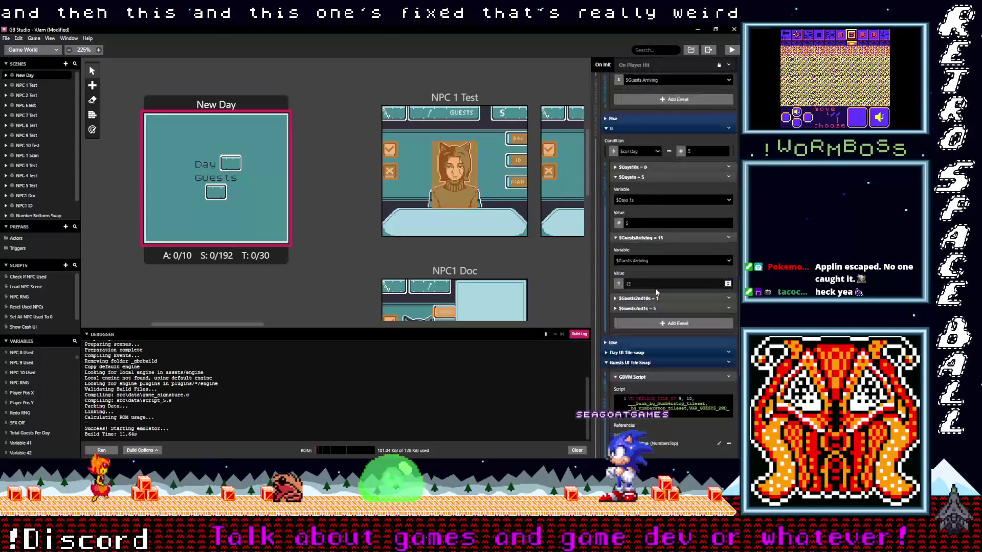
pyautogui.scroll(2, 650, 262)
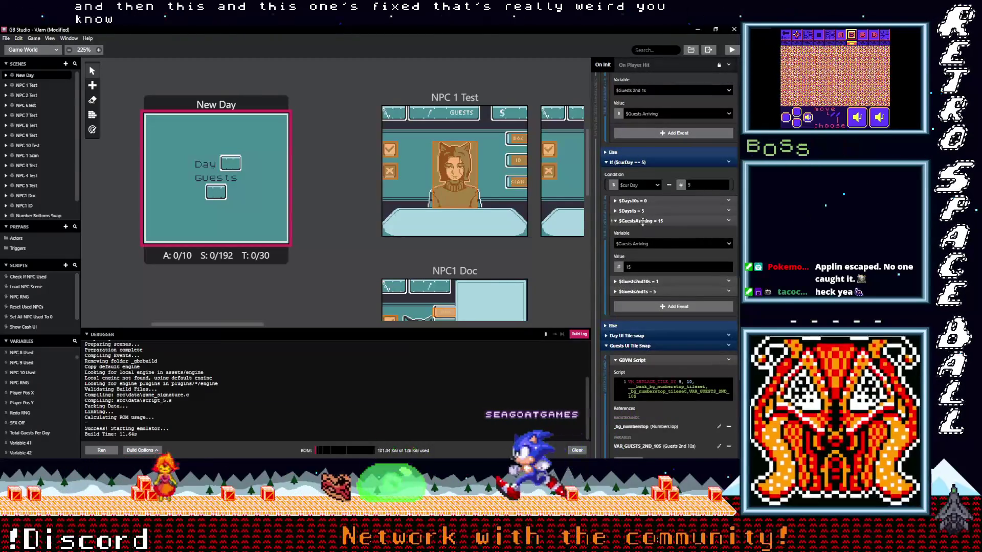
pyautogui.click(648, 221)
pyautogui.click(647, 241)
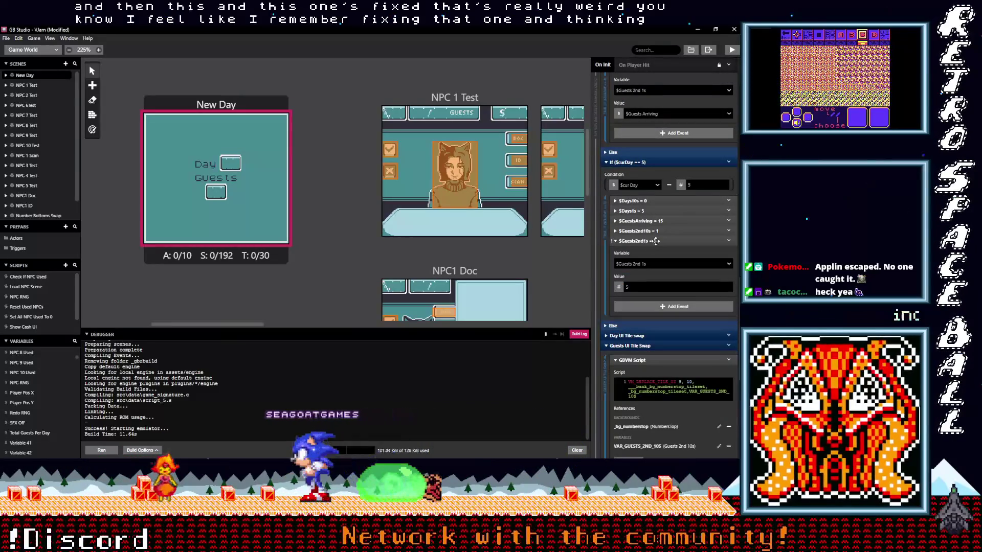
pyautogui.click(659, 240)
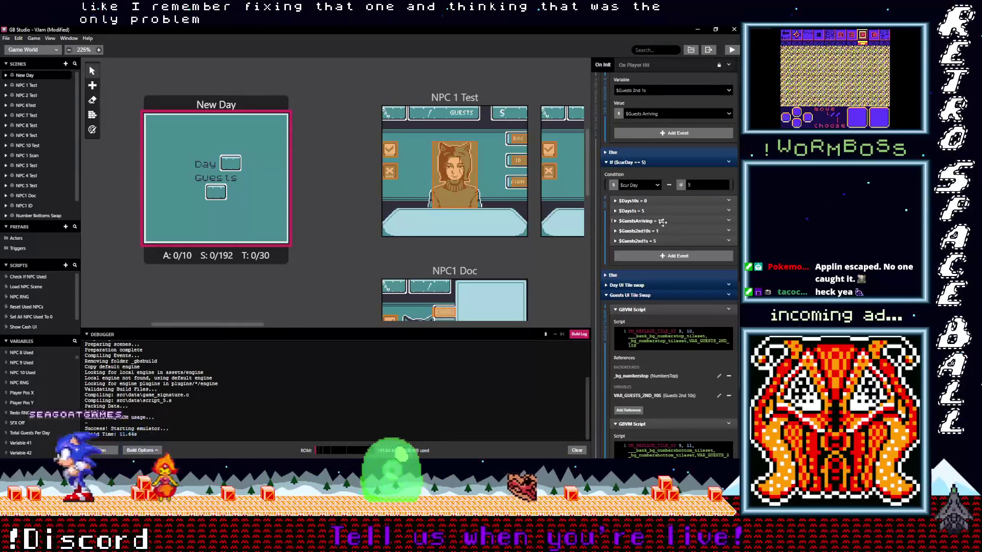
pyautogui.click(667, 241)
pyautogui.click(667, 241)
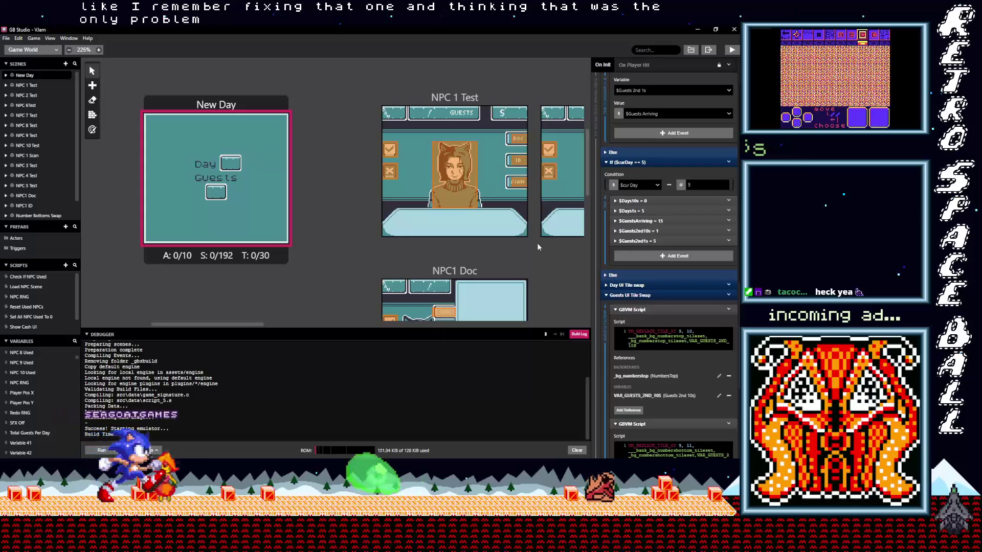
pyautogui.click(733, 49)
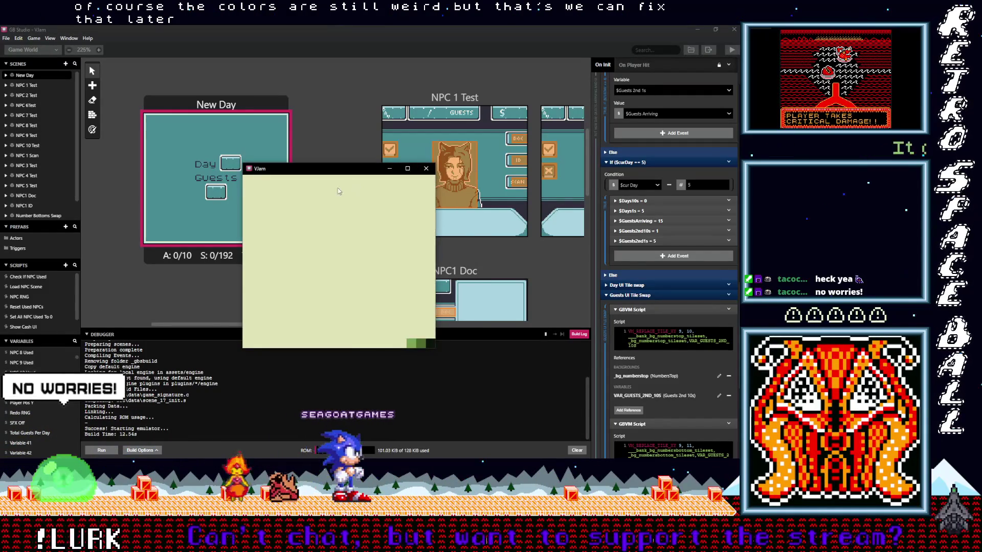
# Step: Reposition the emulator window and pan the world so the HUD scenes sit beside it
pyautogui.moveTo(299, 167); pyautogui.dragTo(400, 131)
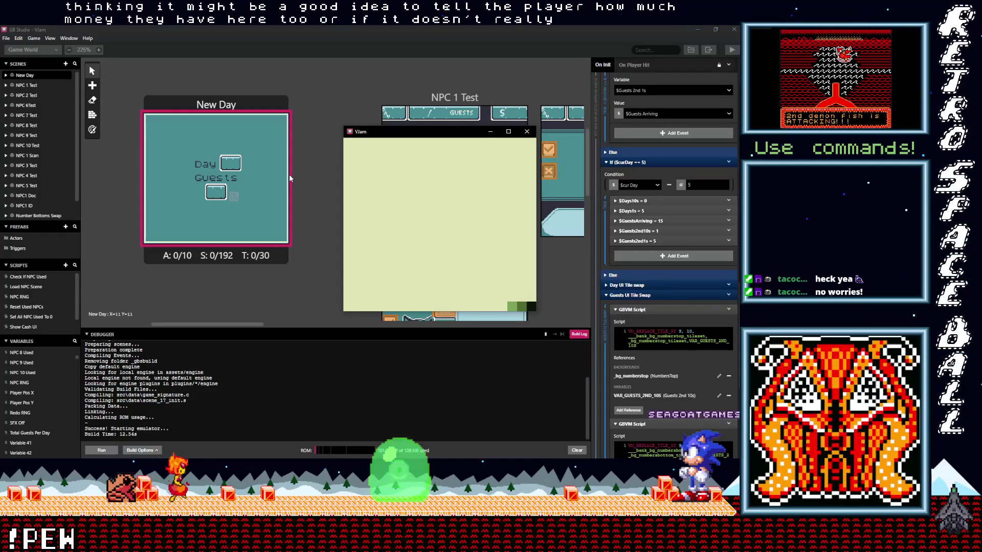
pyautogui.moveTo(400, 135); pyautogui.dragTo(405, 262)
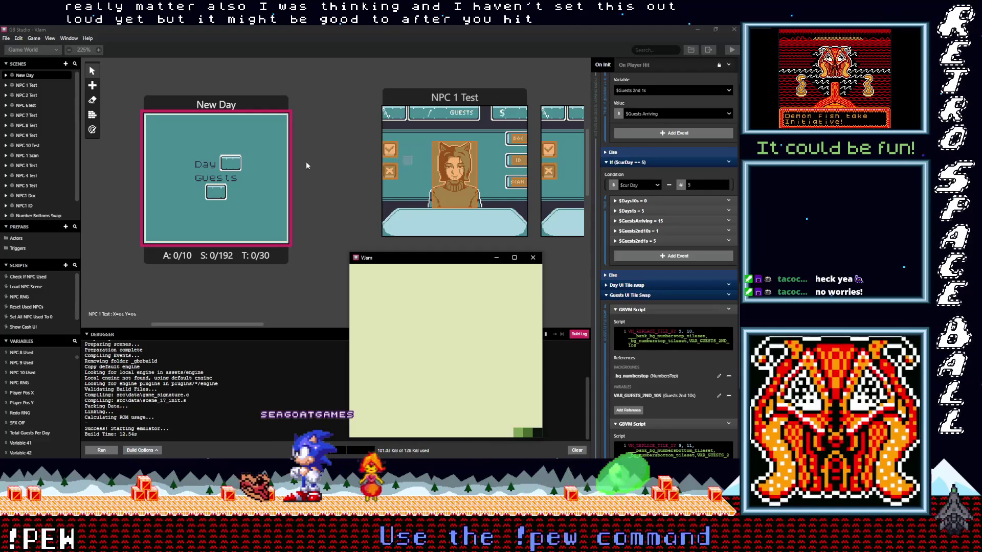
pyautogui.hscroll(3, 307, 161)
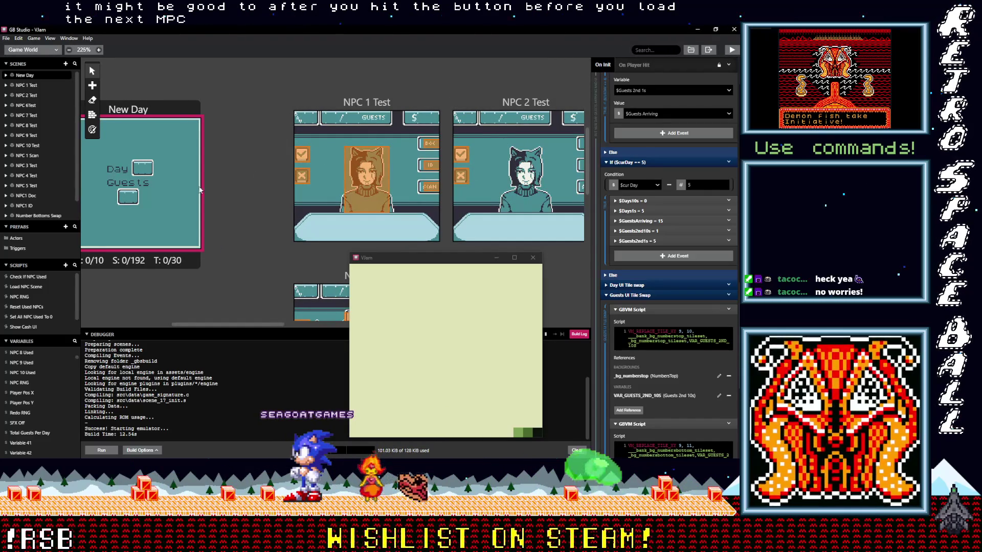
pyautogui.scroll(1, 145, 195)
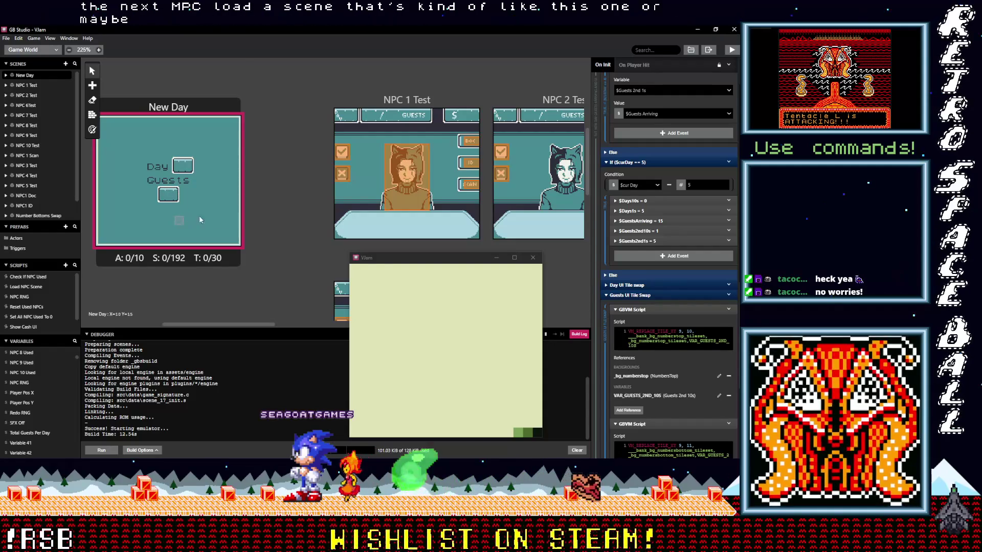
pyautogui.scroll(-2, 199, 216)
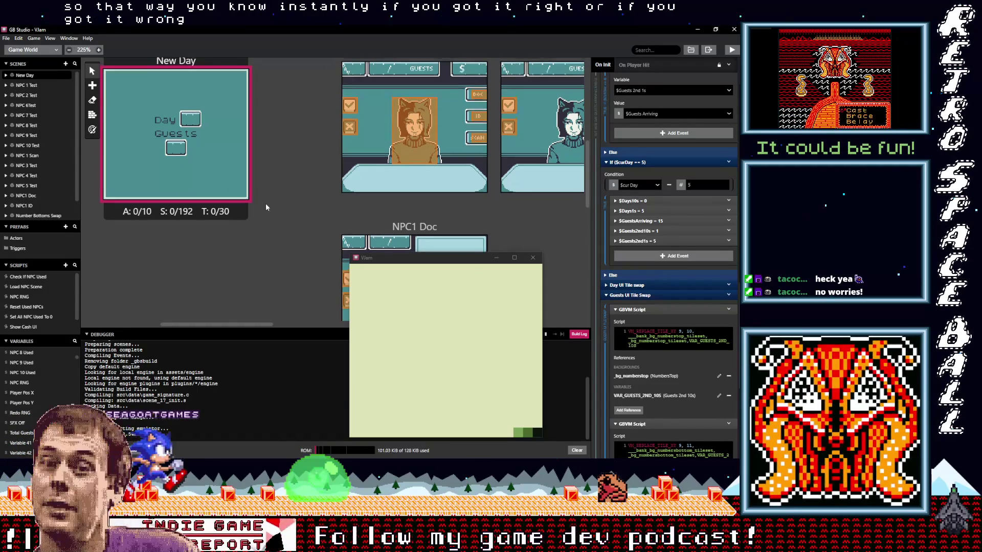
pyautogui.moveTo(307, 180); pyautogui.dragTo(232, 215)
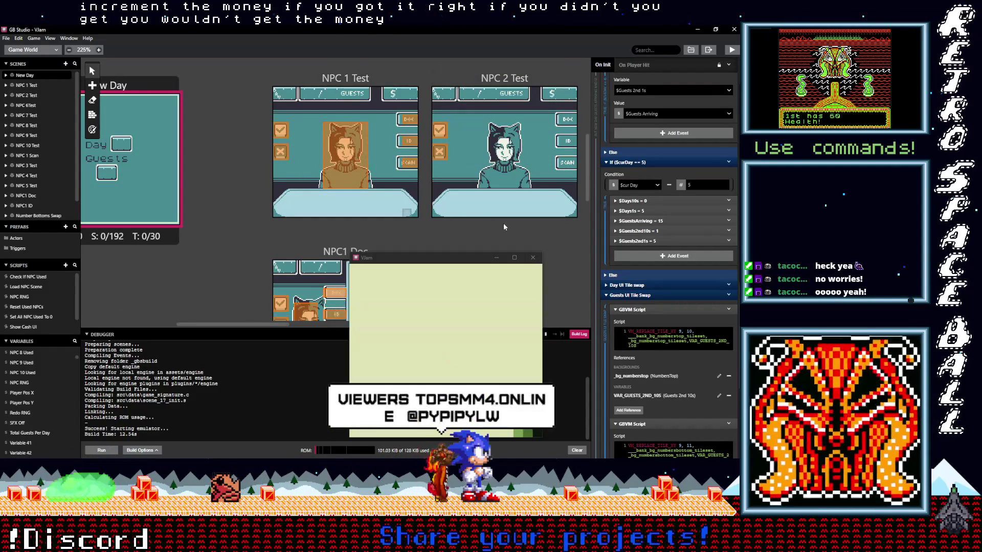
pyautogui.hscroll(-5, 439, 212)
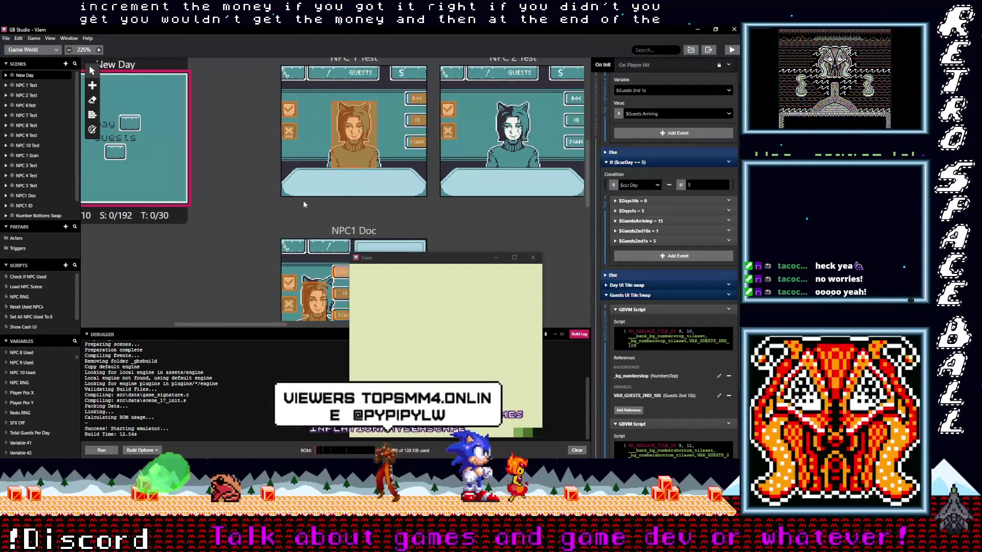
pyautogui.hscroll(-1, 278, 188)
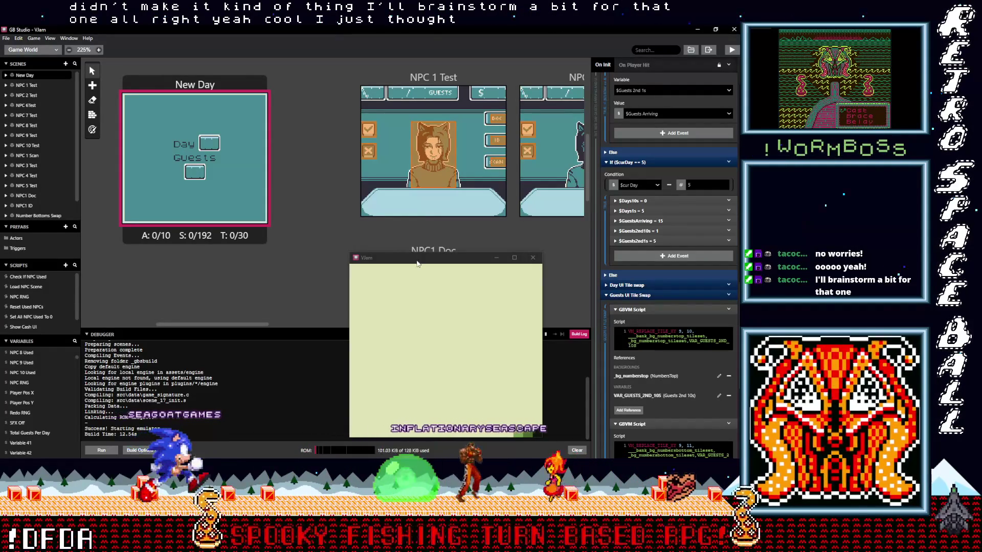
pyautogui.moveTo(417, 263); pyautogui.dragTo(322, 156)
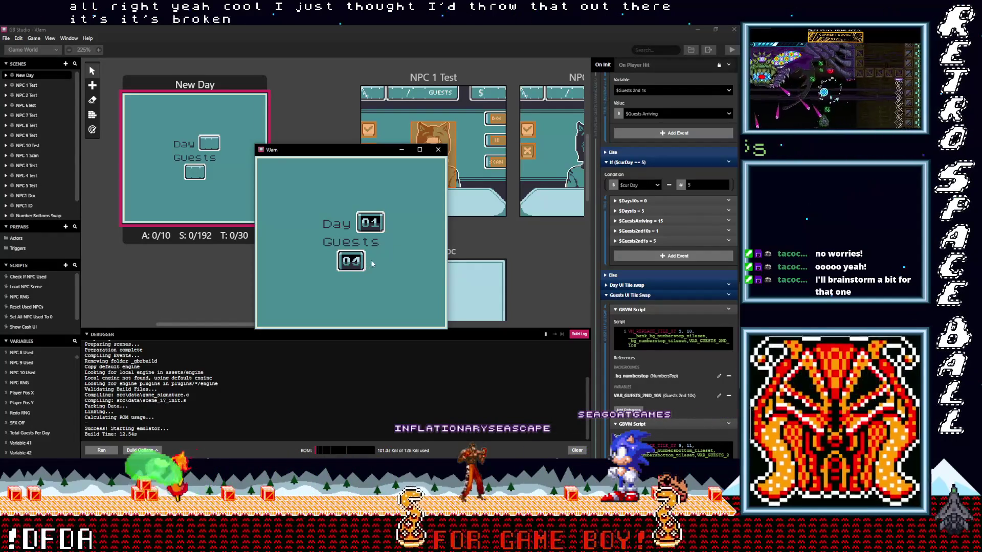
# Step: Close the running emulator window to return to the New Day On Init events
pyautogui.click(438, 150)
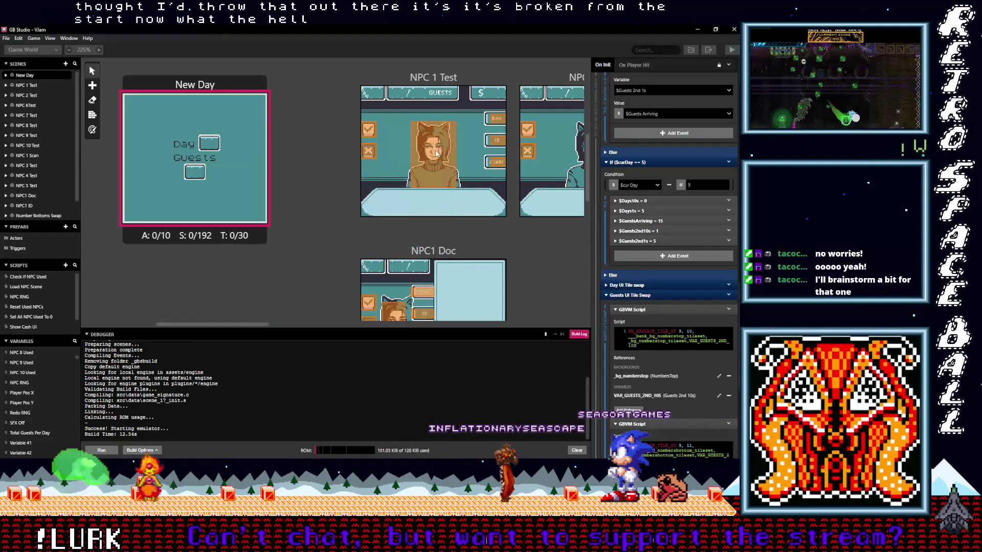
pyautogui.scroll(5, 659, 321)
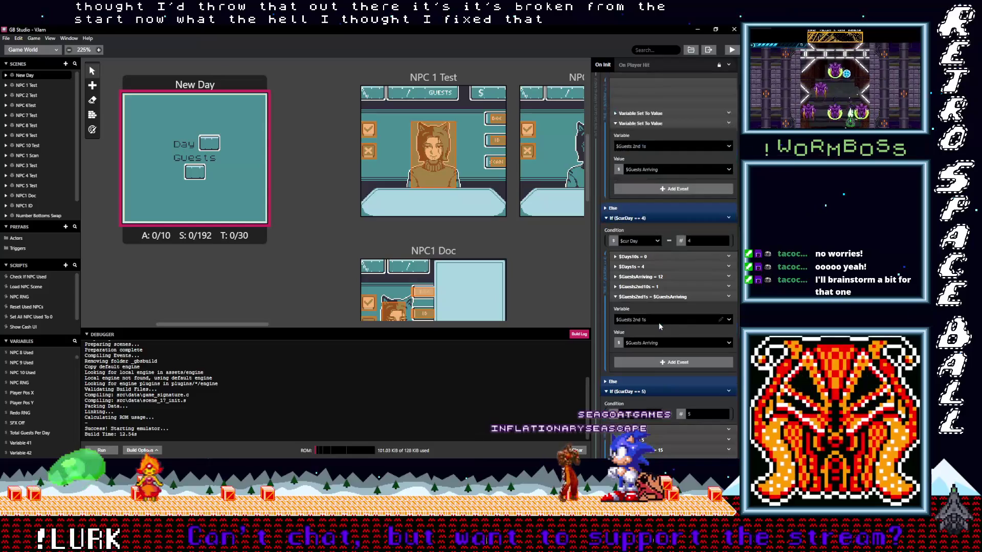
pyautogui.scroll(8, 659, 323)
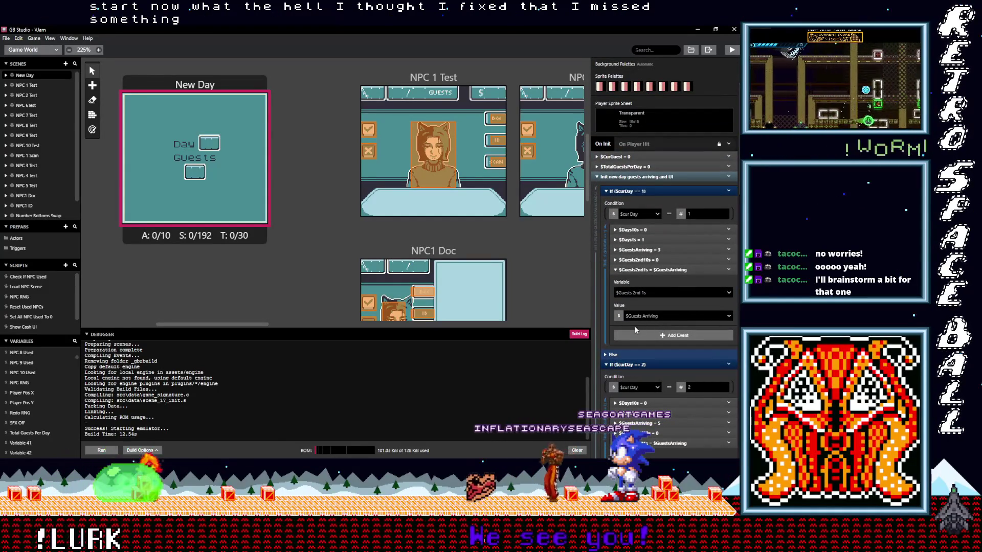
# Step: Review day one and day two's $GuestsArriving, $Guests2nd10s and day digit settings
pyautogui.click(629, 261)
pyautogui.click(633, 250)
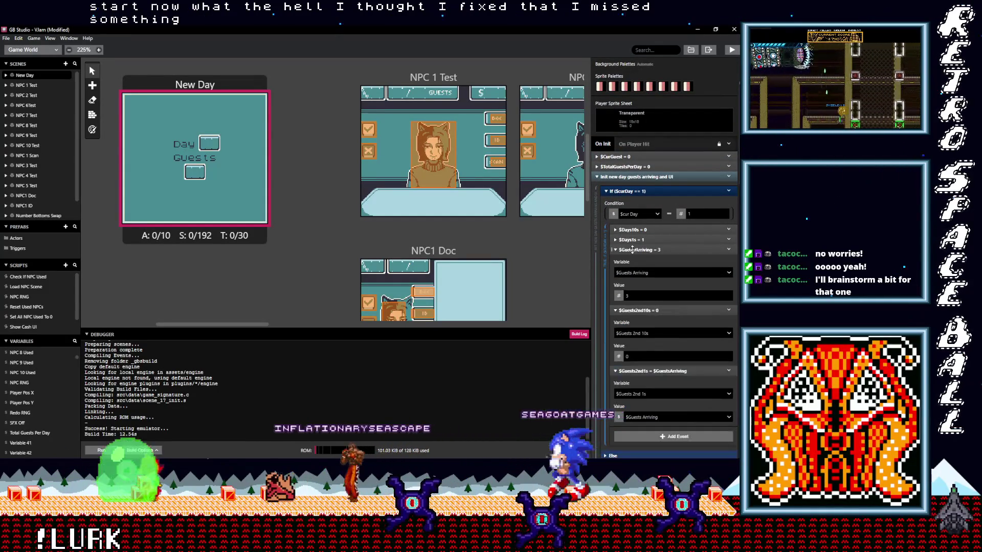
pyautogui.click(632, 240)
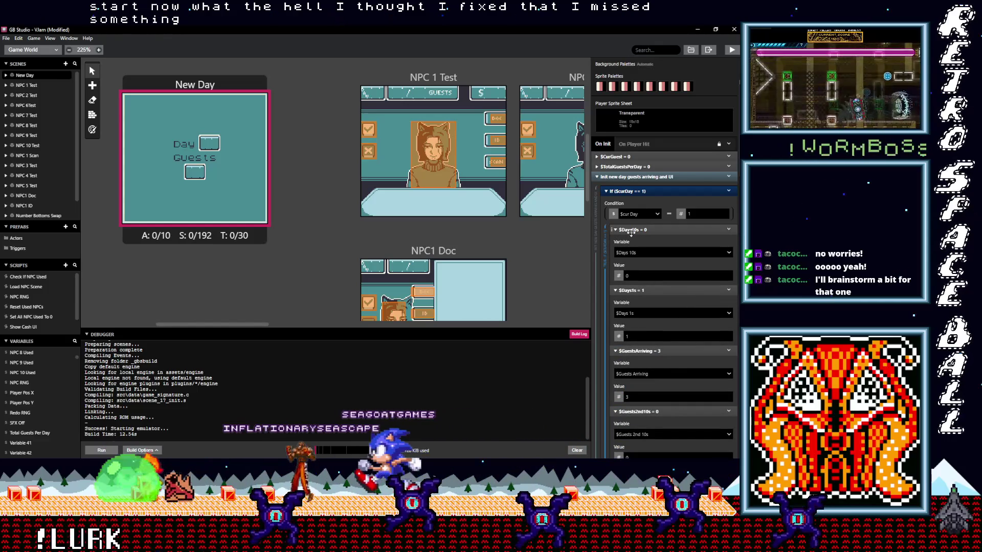
pyautogui.scroll(-3, 646, 289)
pyautogui.scroll(-3, 651, 295)
pyautogui.scroll(-3, 656, 296)
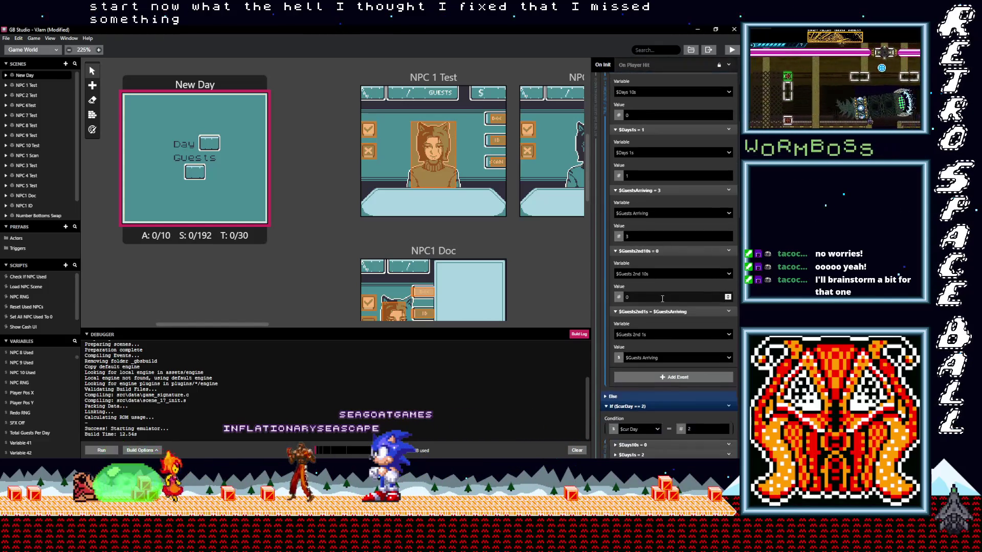
pyautogui.scroll(-3, 662, 299)
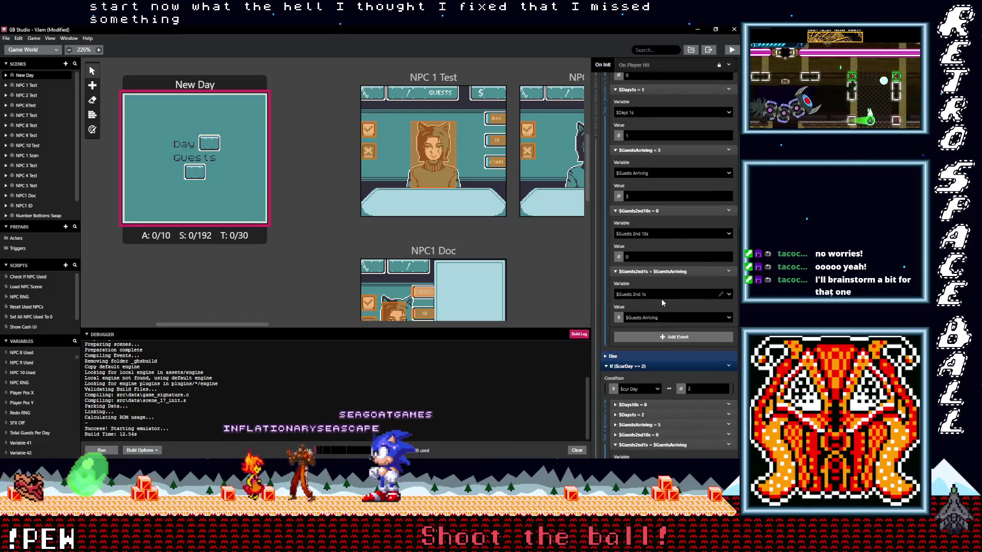
pyautogui.scroll(-3, 662, 299)
pyautogui.scroll(-2, 661, 298)
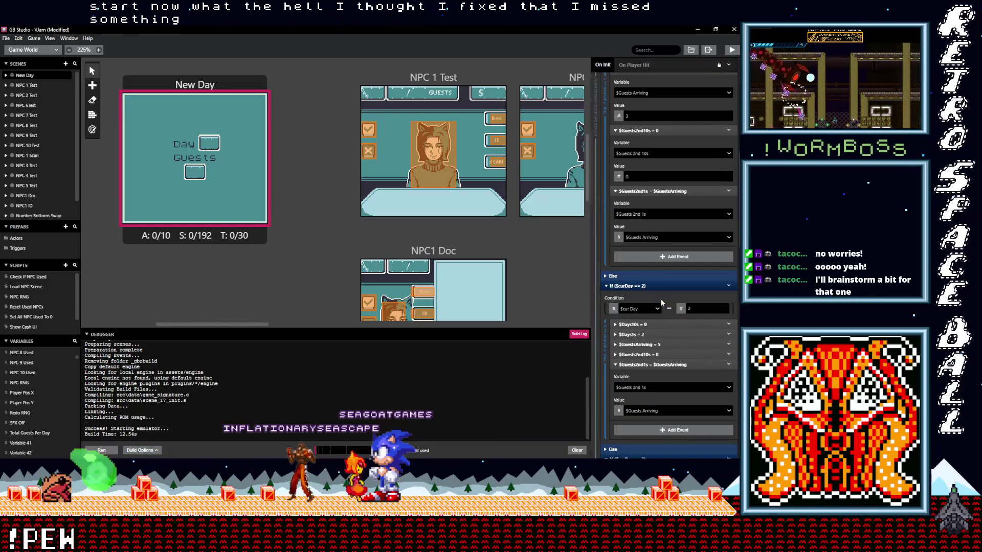
pyautogui.scroll(-3, 662, 301)
pyautogui.scroll(-3, 658, 301)
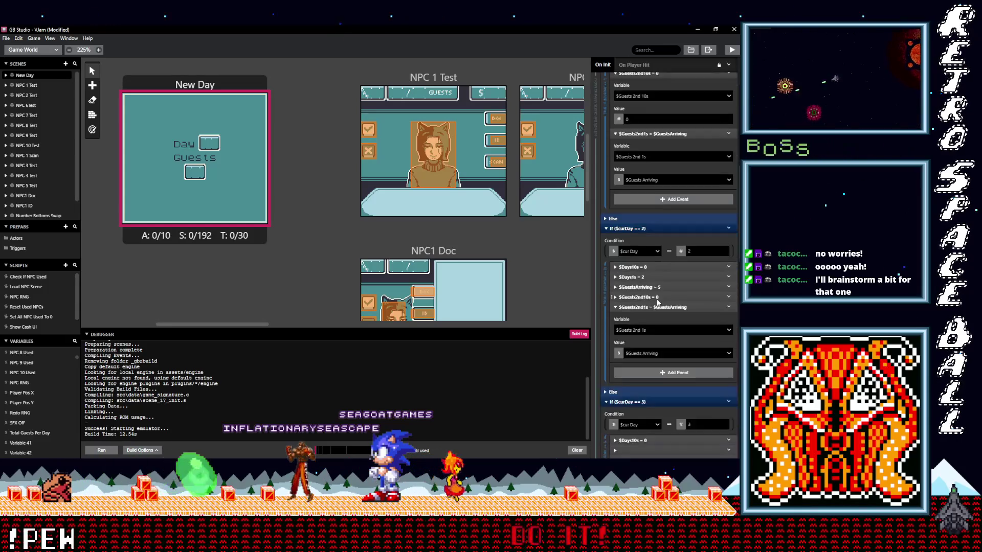
pyautogui.scroll(-3, 655, 301)
pyautogui.moveTo(673, 290)
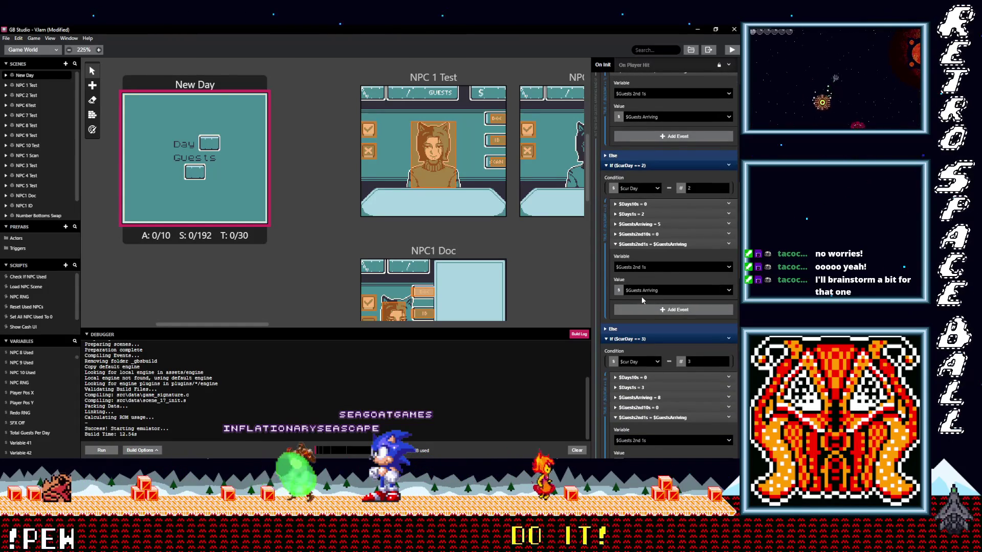
pyautogui.click(629, 234)
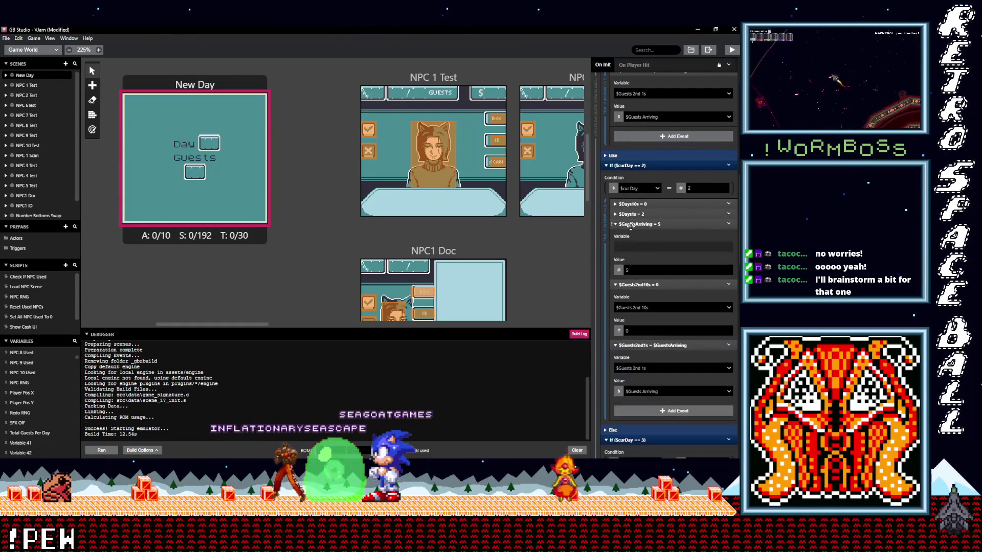
pyautogui.click(628, 215)
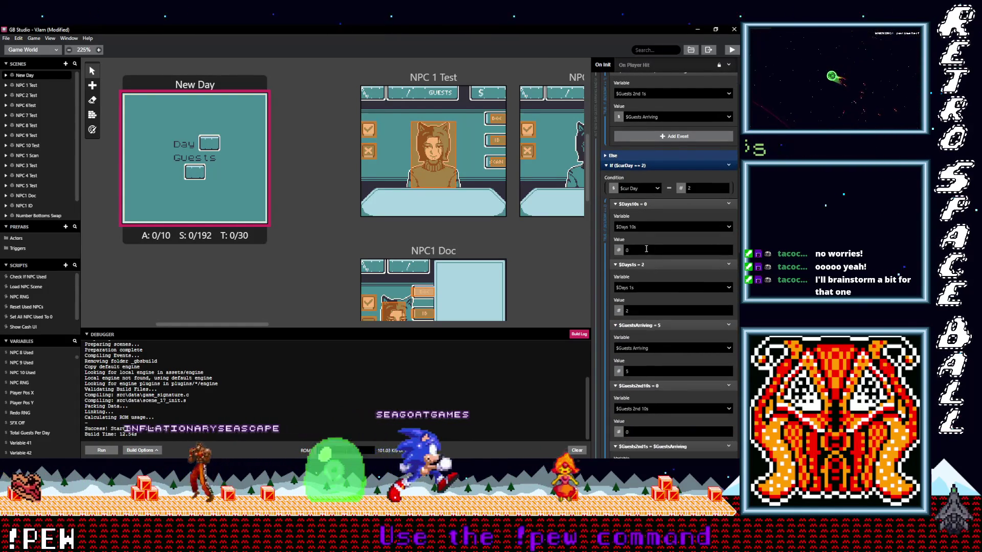
pyautogui.scroll(-3, 660, 306)
pyautogui.scroll(-3, 657, 308)
pyautogui.scroll(-3, 657, 307)
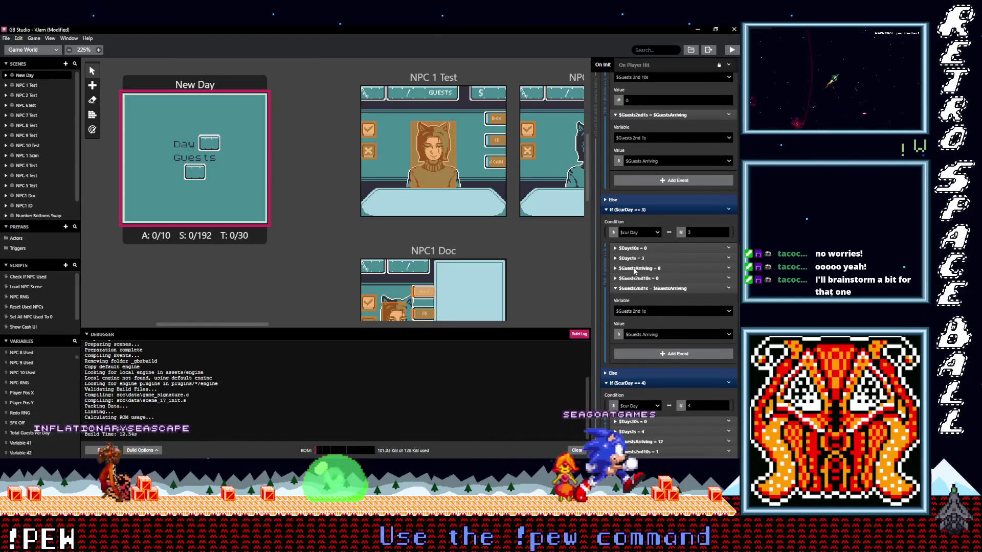
pyautogui.scroll(-2, 657, 307)
# Step: Review day three and day four's $Days10s, $Days1s, $GuestsArriving and $Guests2nd10s settings
pyautogui.click(629, 218)
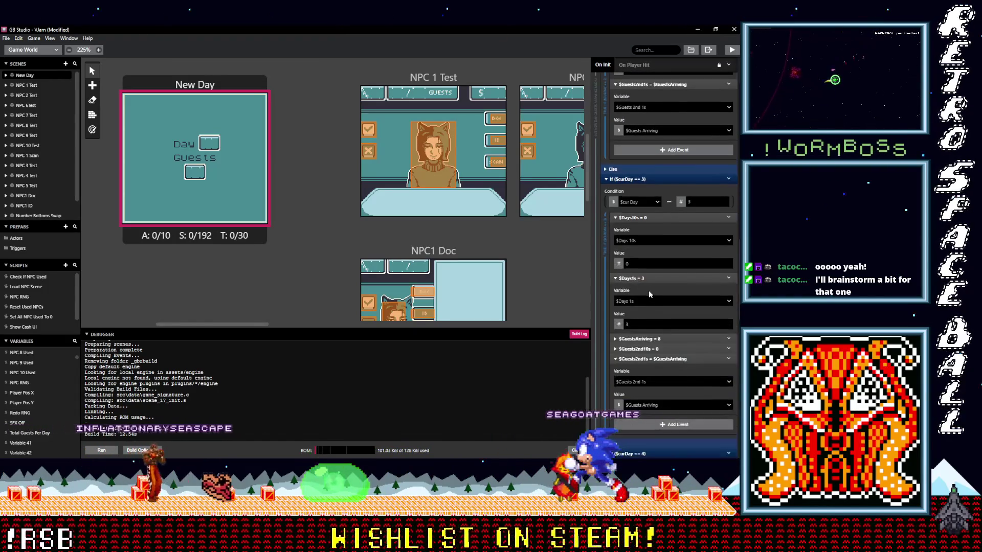
pyautogui.click(630, 245)
pyautogui.click(637, 220)
pyautogui.click(645, 281)
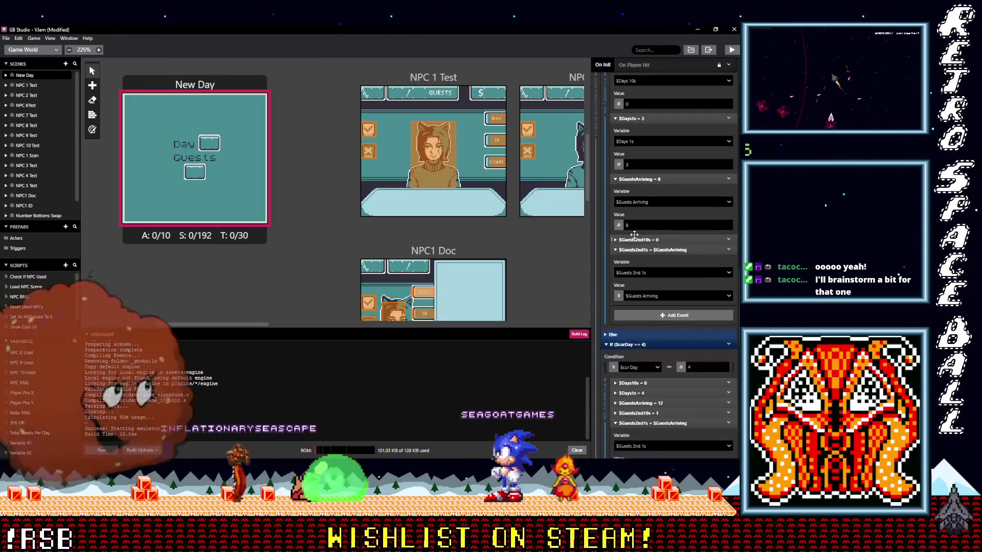
pyautogui.scroll(-5, 648, 261)
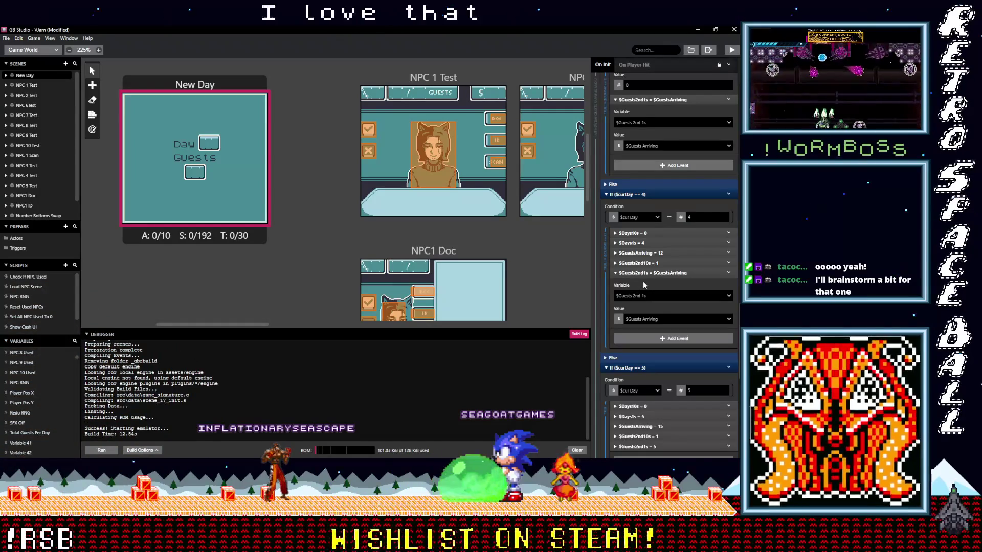
pyautogui.click(639, 232)
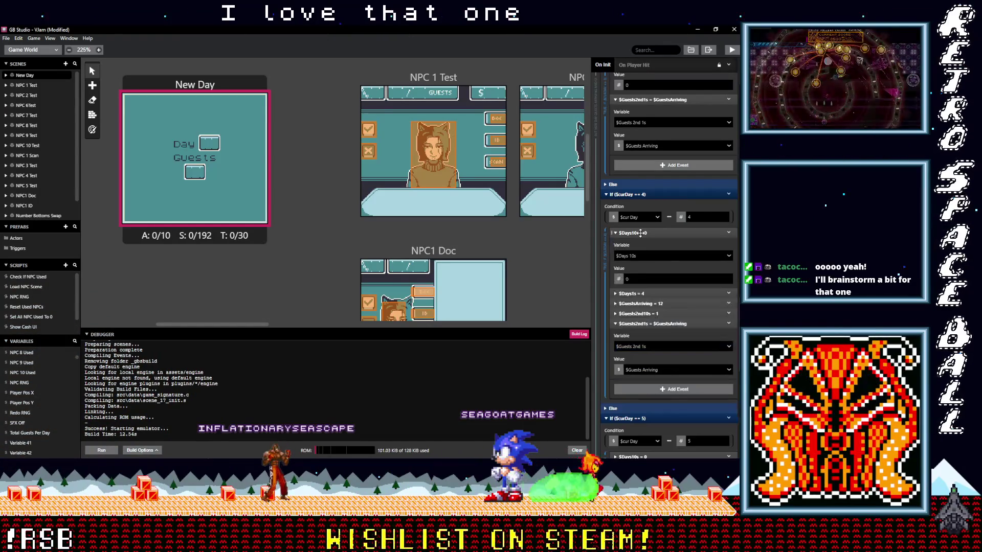
pyautogui.click(639, 293)
pyautogui.scroll(-3, 652, 300)
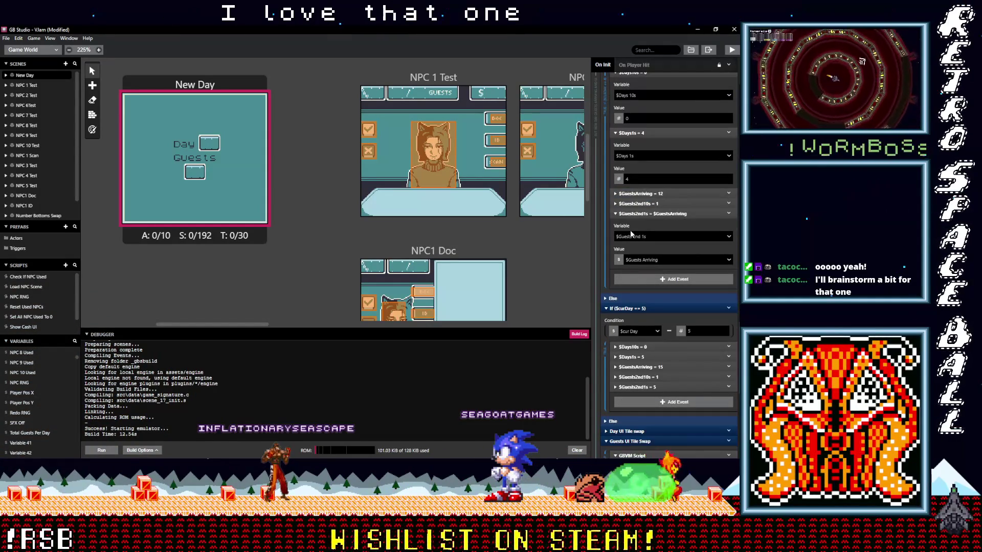
pyautogui.click(639, 194)
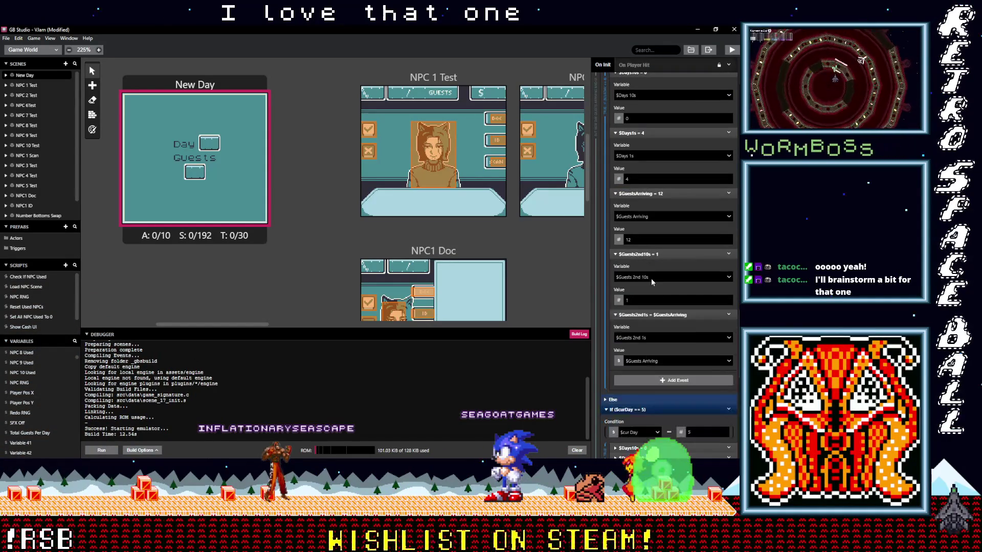
pyautogui.scroll(-3, 651, 279)
pyautogui.scroll(-3, 645, 278)
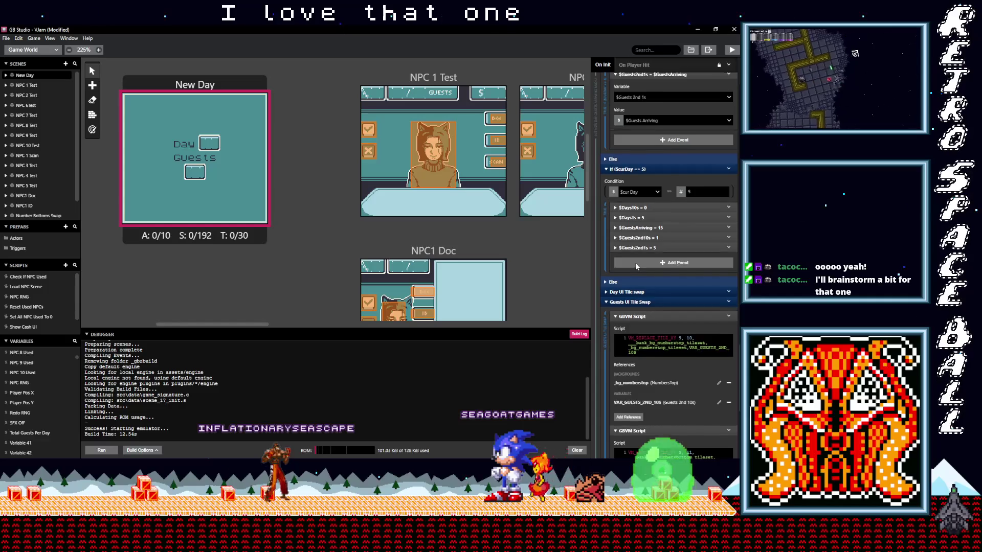
pyautogui.scroll(3, 636, 263)
pyautogui.scroll(2, 636, 265)
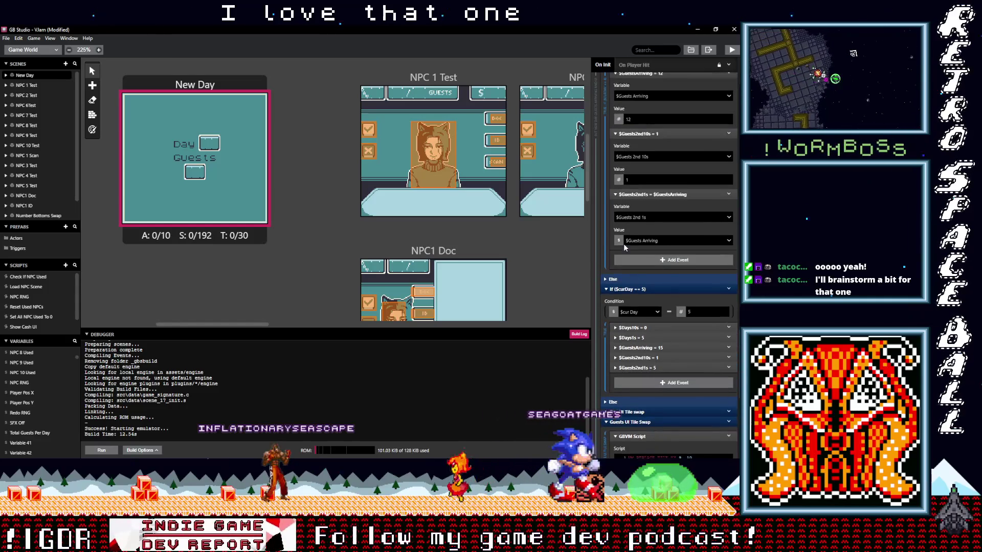
pyautogui.scroll(3, 625, 275)
pyautogui.scroll(3, 629, 277)
pyautogui.scroll(3, 632, 283)
pyautogui.scroll(3, 634, 286)
pyautogui.scroll(-3, 635, 289)
pyautogui.scroll(-3, 634, 269)
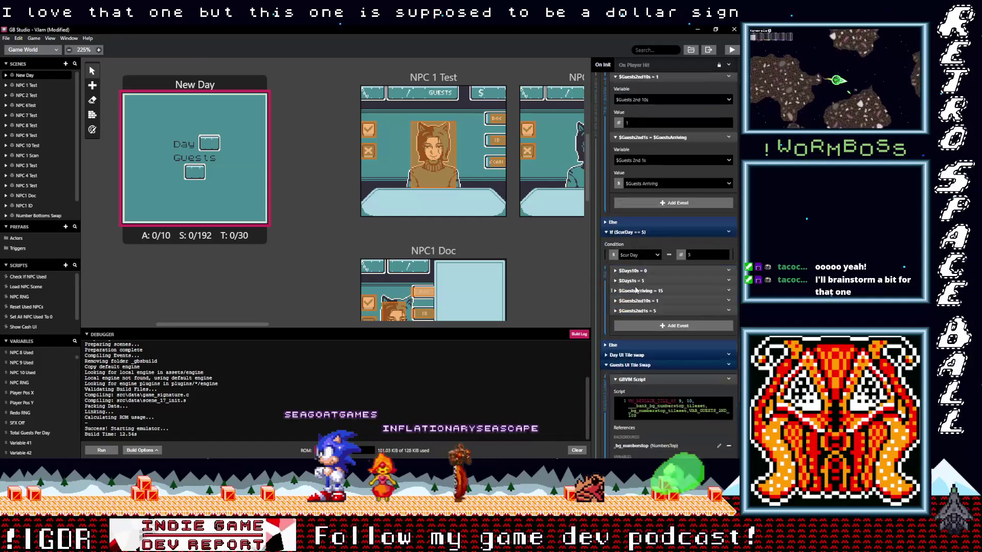
pyautogui.scroll(-3, 633, 246)
# Step: Review day five's guest digit settings, then collapse the Day and Guests UI Tile Swap groups
pyautogui.click(635, 246)
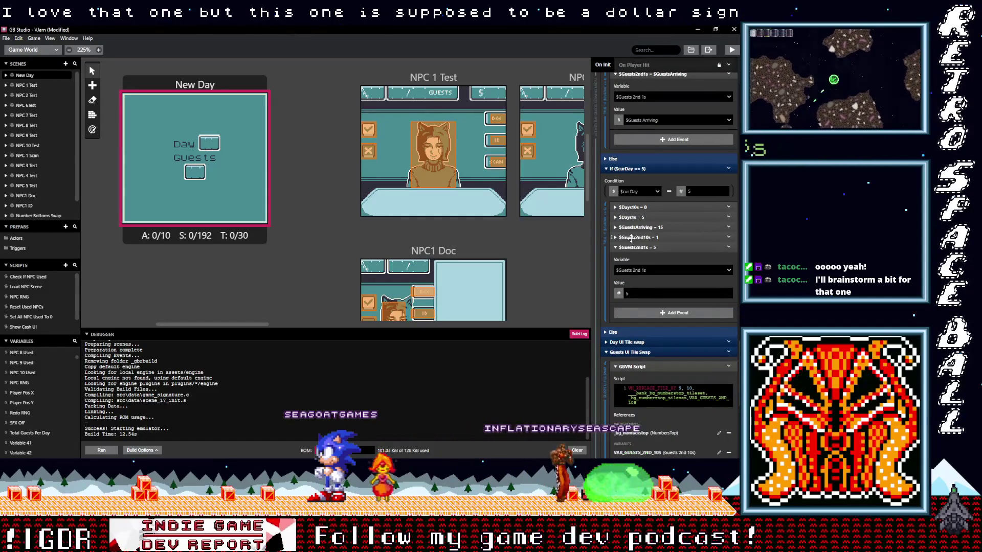
pyautogui.click(635, 237)
pyautogui.click(630, 228)
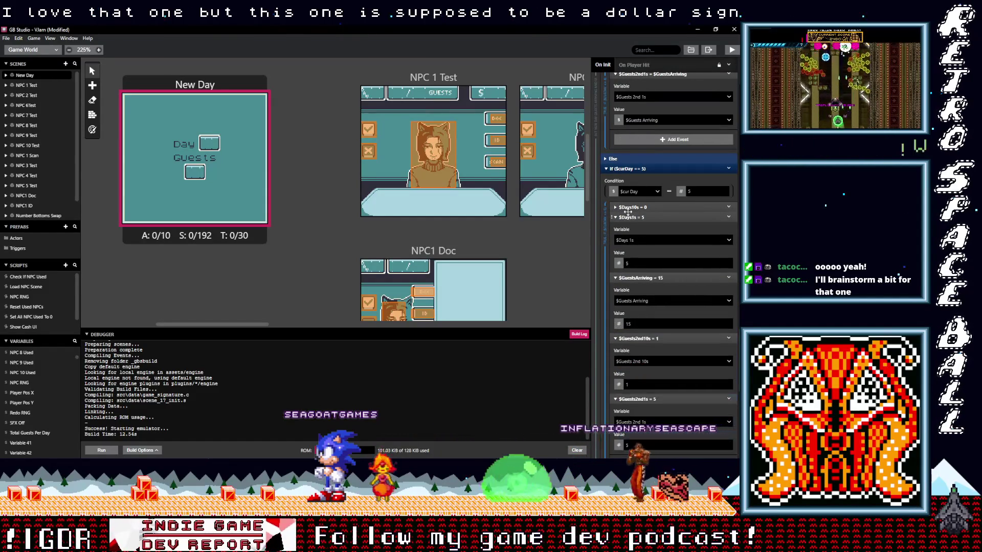
pyautogui.click(627, 209)
pyautogui.scroll(-5, 644, 301)
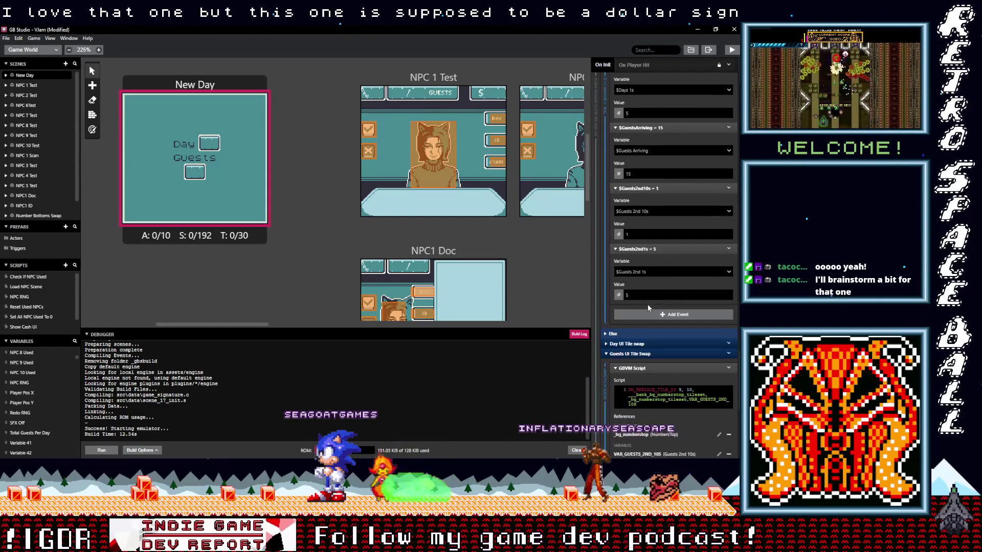
pyautogui.scroll(-2, 650, 309)
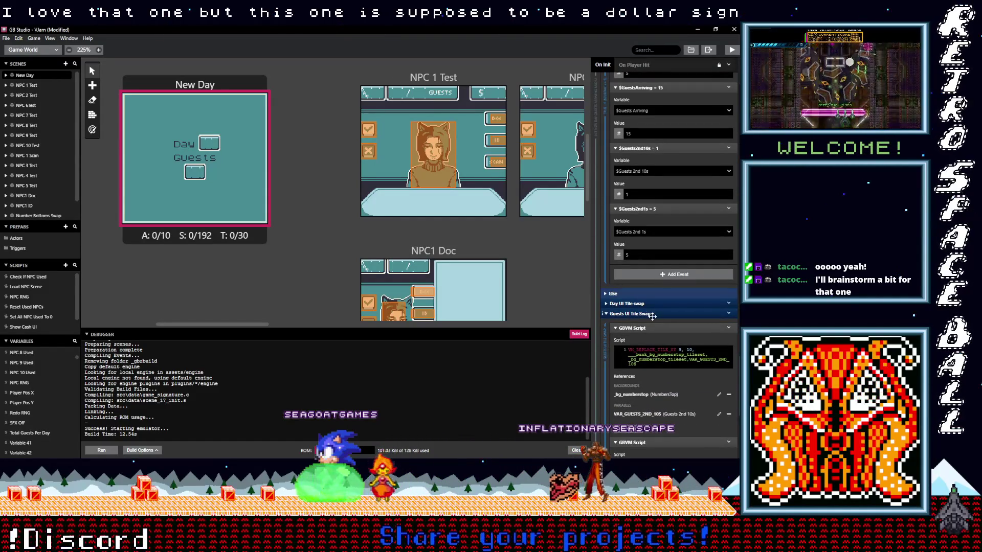
pyautogui.scroll(-3, 652, 316)
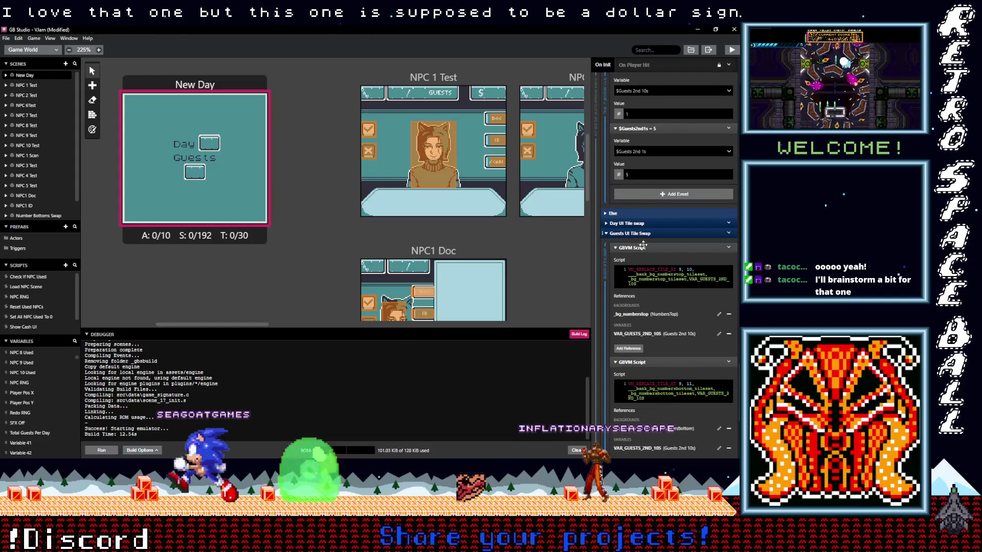
pyautogui.click(635, 222)
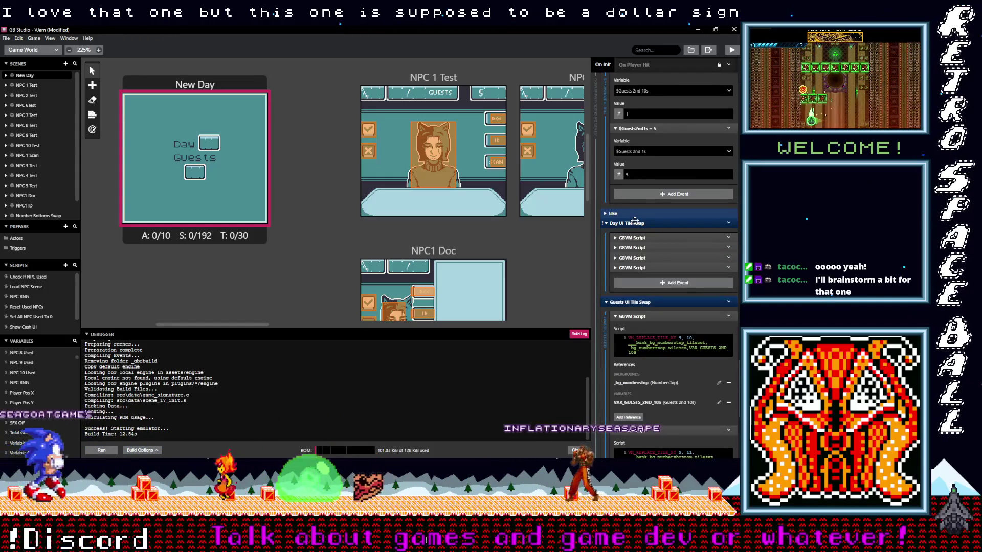
pyautogui.click(635, 222)
pyautogui.click(625, 234)
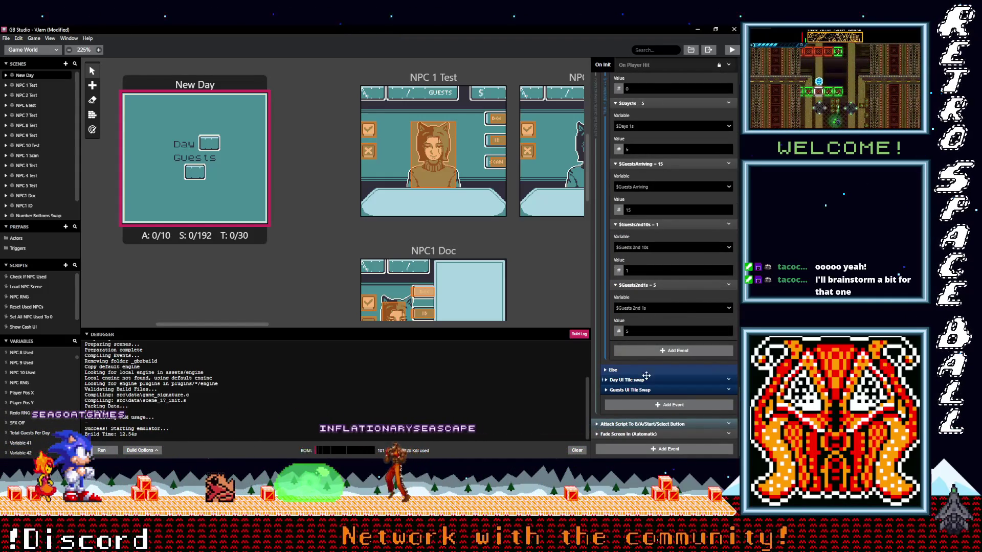
pyautogui.scroll(-3, 645, 351)
pyautogui.scroll(-3, 644, 351)
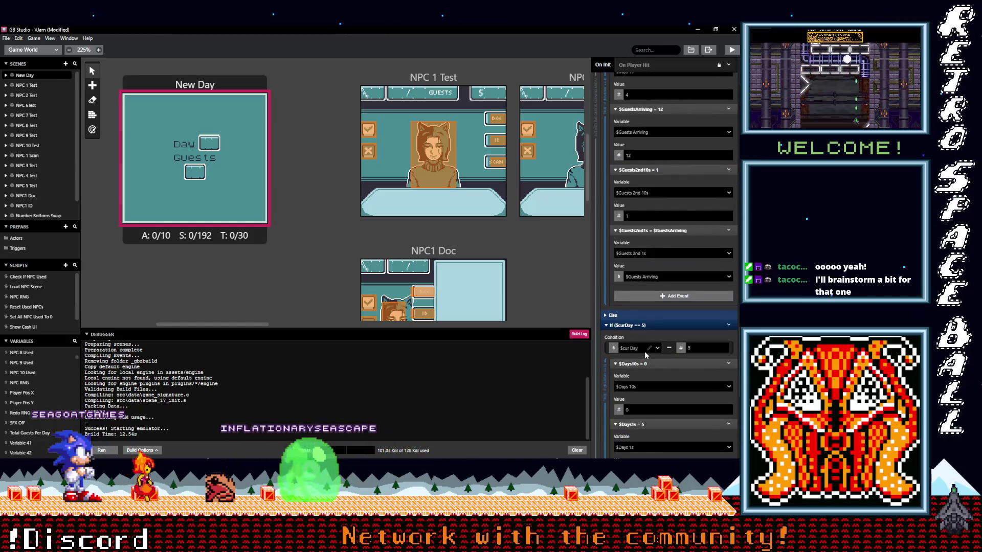
pyautogui.scroll(2, 645, 352)
pyautogui.scroll(2, 645, 352)
pyautogui.scroll(2, 644, 351)
pyautogui.scroll(-3, 644, 352)
pyautogui.scroll(-3, 644, 352)
pyautogui.scroll(-3, 644, 352)
pyautogui.scroll(-2, 644, 352)
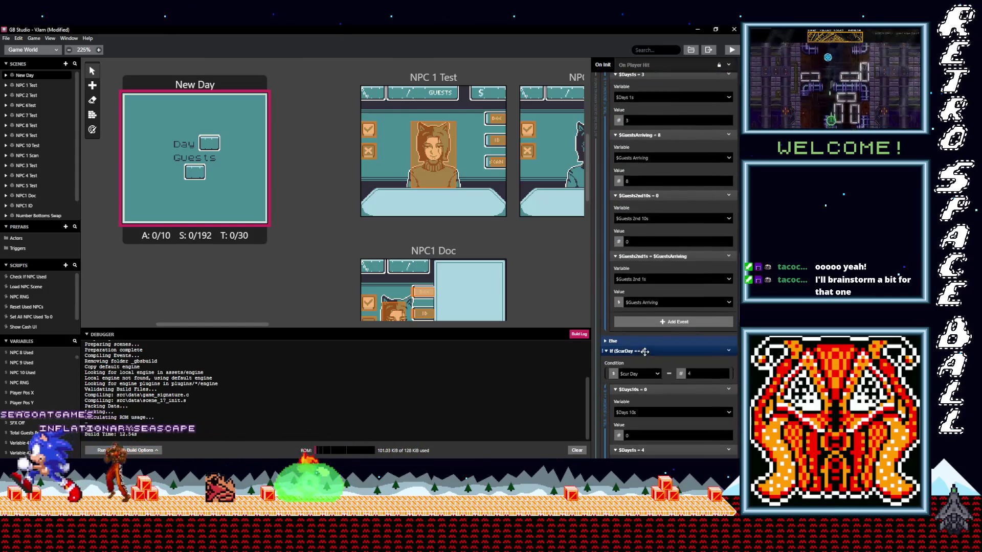
pyautogui.scroll(-3, 645, 352)
pyautogui.scroll(-3, 644, 351)
pyautogui.scroll(-3, 644, 352)
pyautogui.scroll(-3, 644, 352)
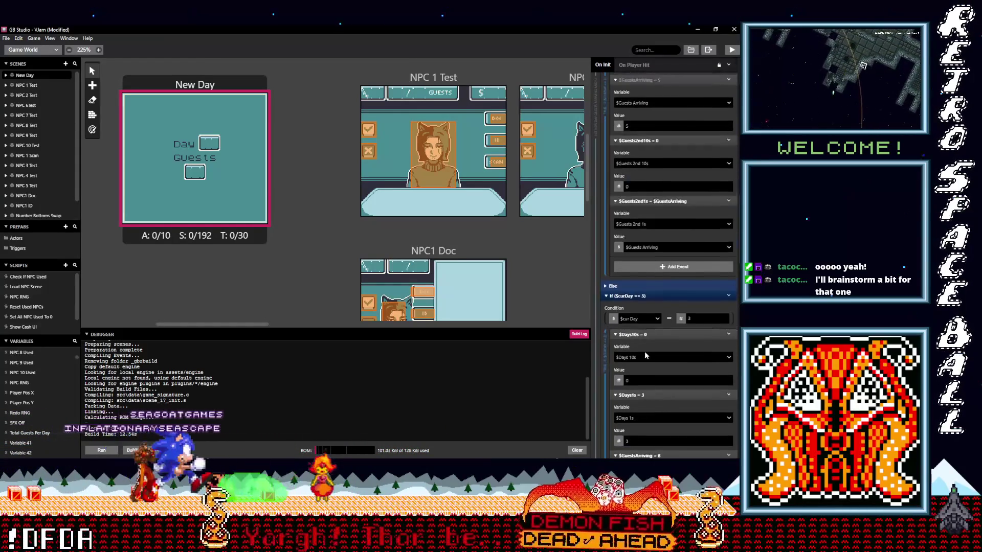
pyautogui.scroll(2, 644, 352)
pyautogui.scroll(2, 644, 351)
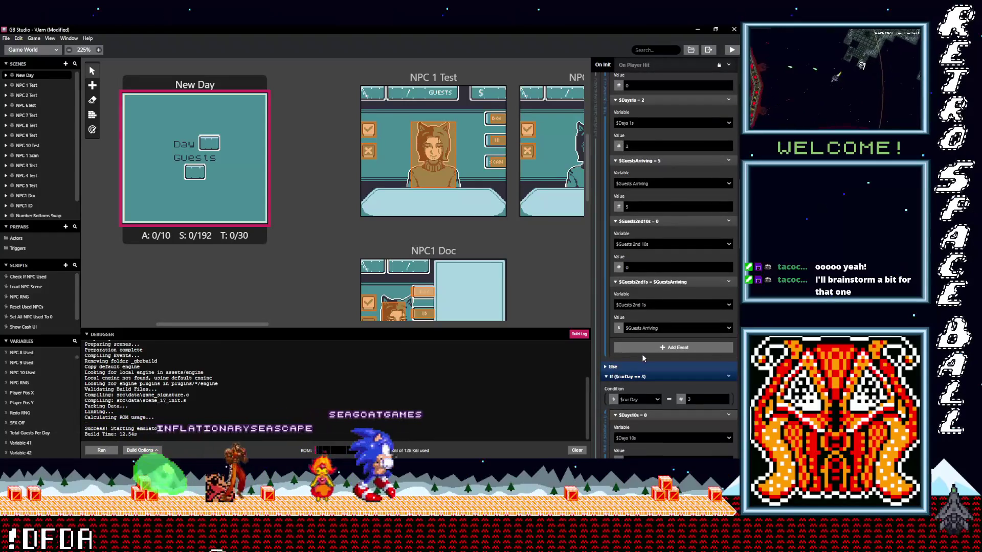
# Step: Build and run the game, then select the Number Bottoms Swap scene while it boots
pyautogui.click(732, 51)
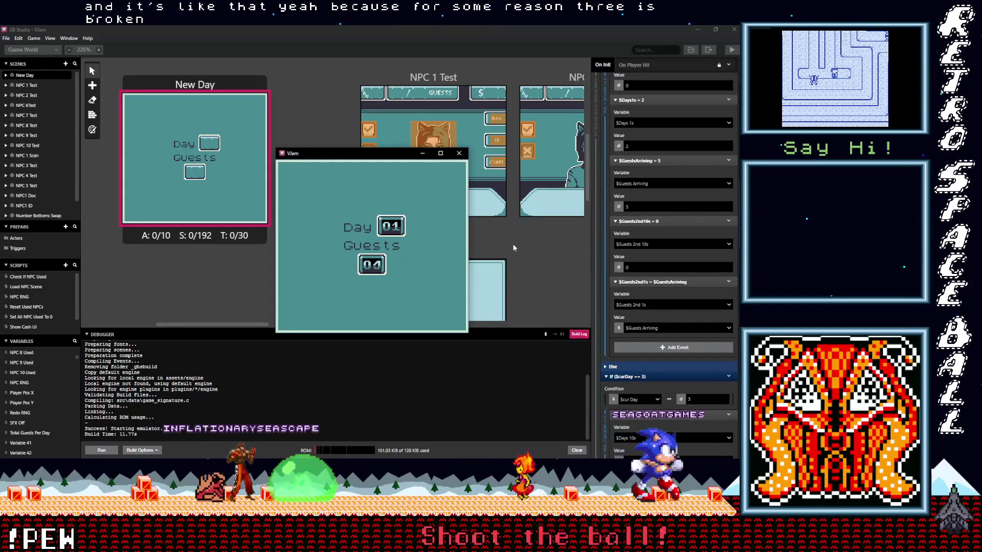
pyautogui.scroll(3, 277, 127)
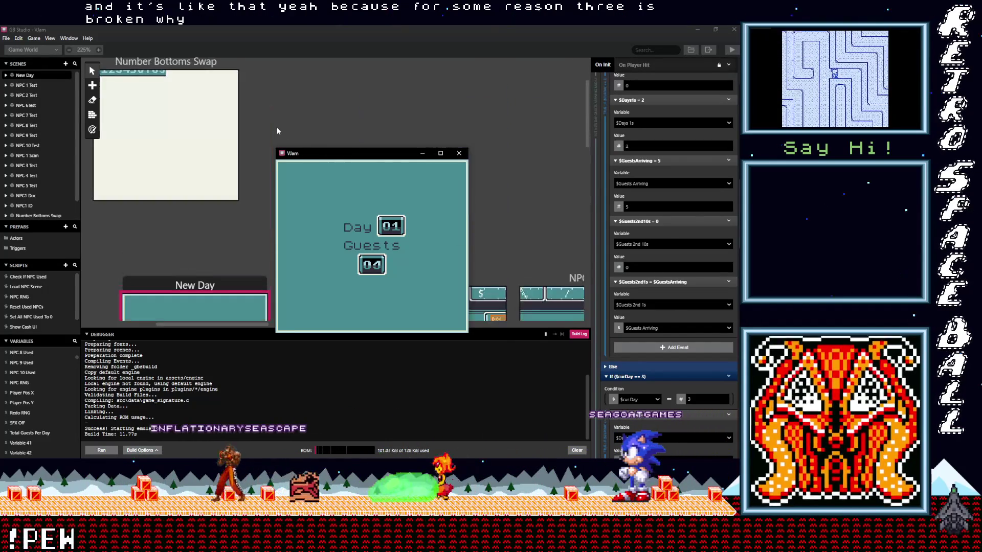
pyautogui.scroll(3, 310, 112)
pyautogui.scroll(-3, 388, 126)
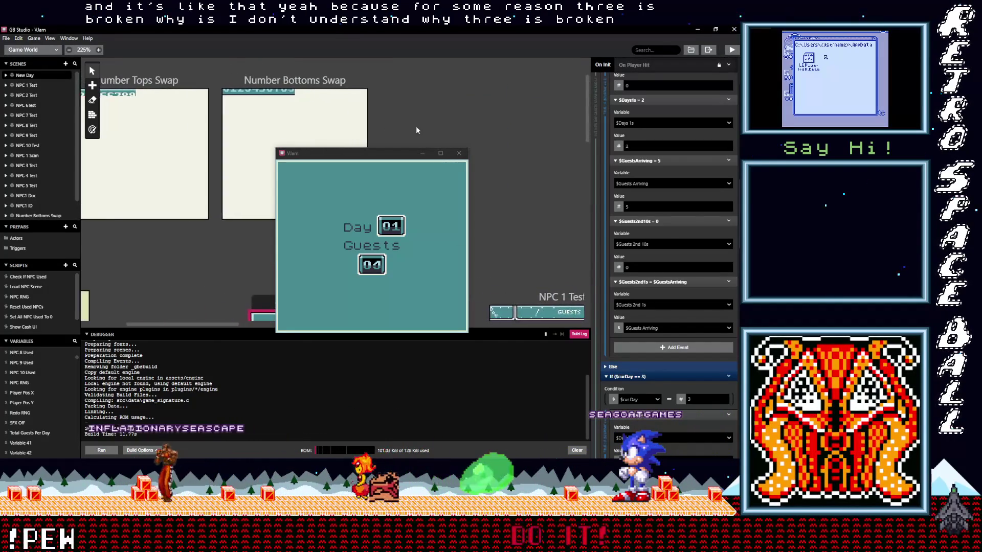
pyautogui.scroll(-3, 444, 127)
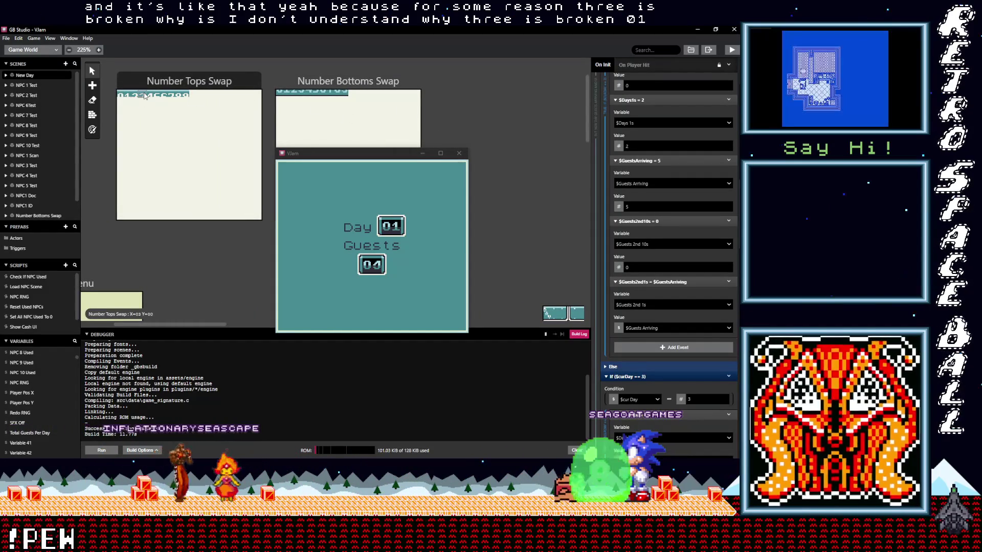
pyautogui.click(285, 94)
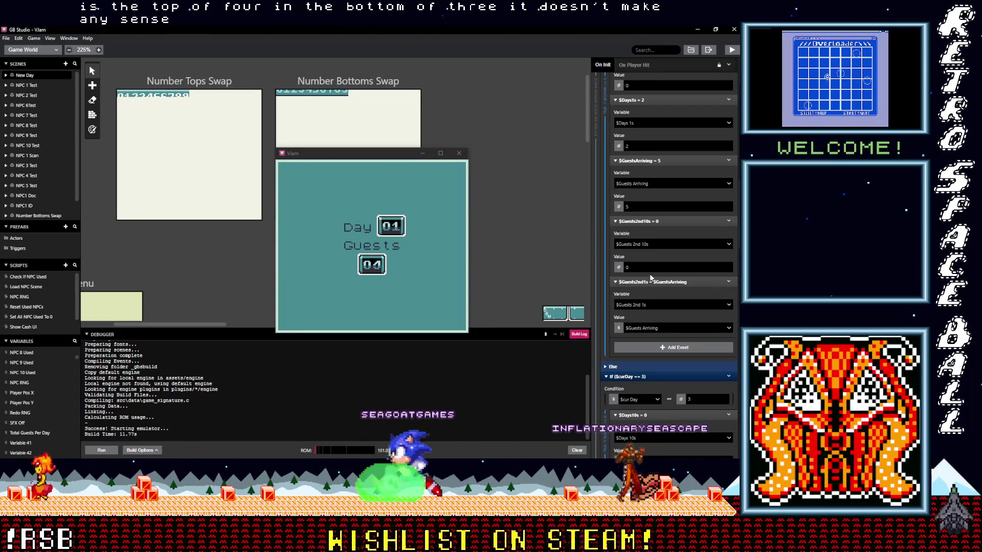
pyautogui.scroll(3, 673, 307)
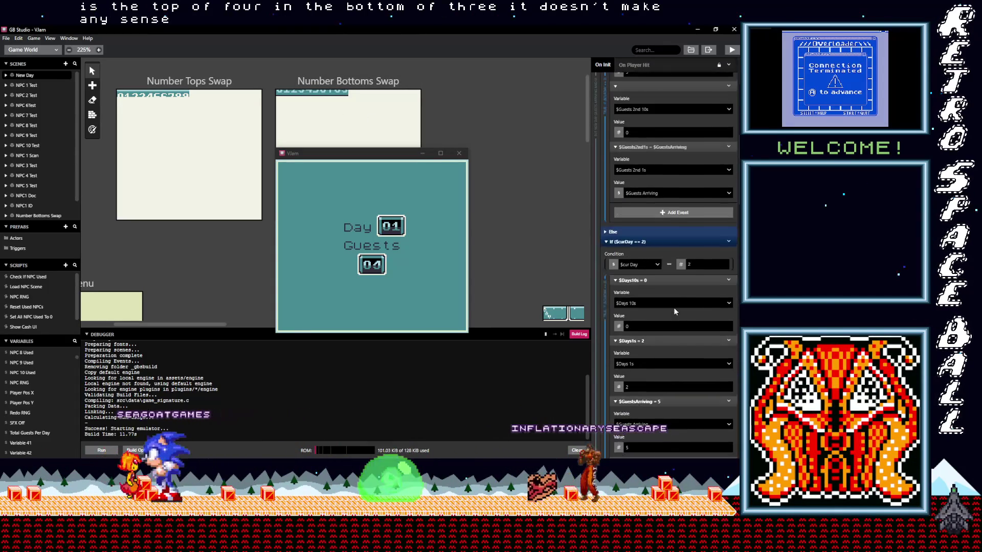
pyautogui.scroll(3, 673, 308)
pyautogui.scroll(3, 674, 308)
pyautogui.scroll(3, 673, 308)
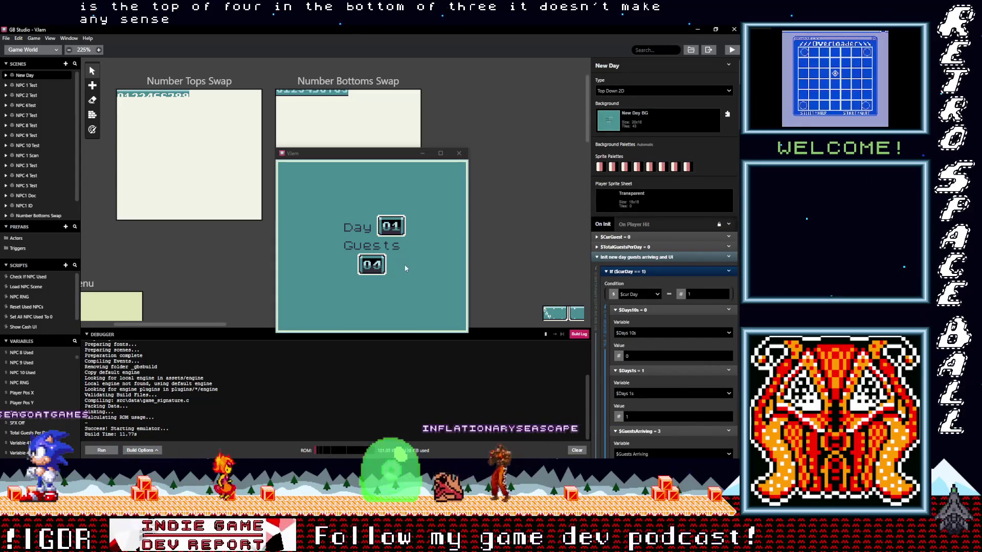
# Step: Fold the day 1 and day 2 branches and the Init event, then close the emulator
pyautogui.click(628, 271)
pyautogui.click(628, 282)
pyautogui.click(627, 258)
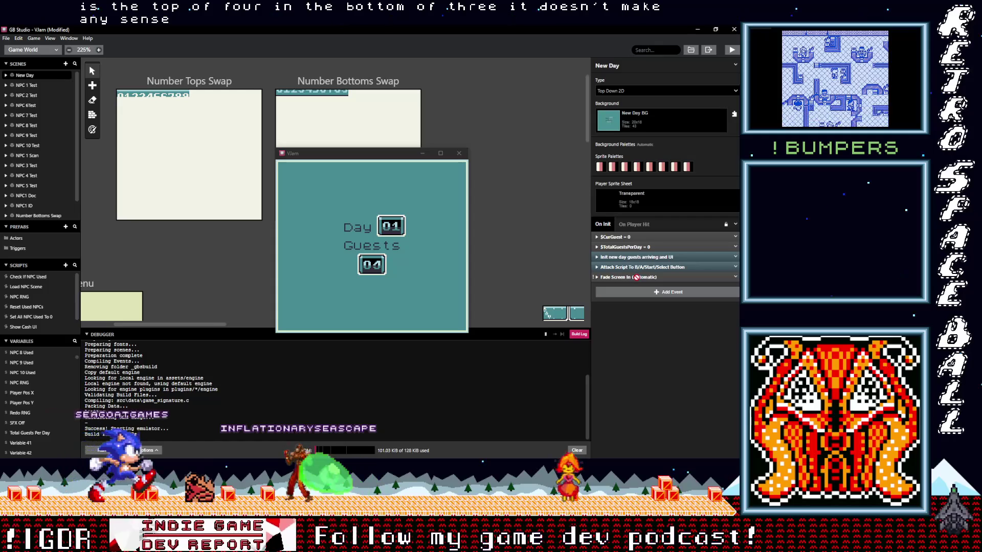
pyautogui.click(458, 153)
pyautogui.scroll(-3, 412, 264)
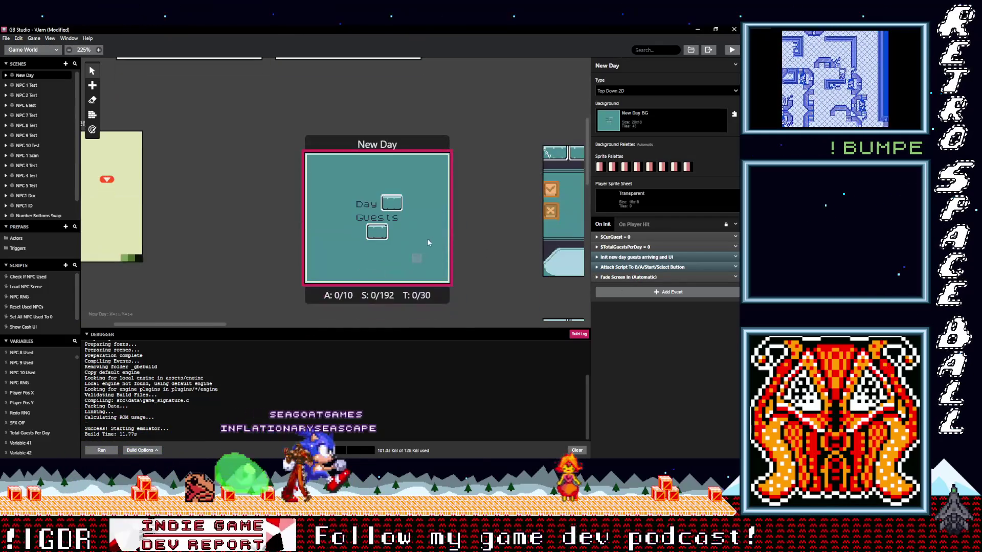
# Step: Re-expand Init new day guests arriving and UI and step through the day 3 and 4 branches
pyautogui.click(635, 257)
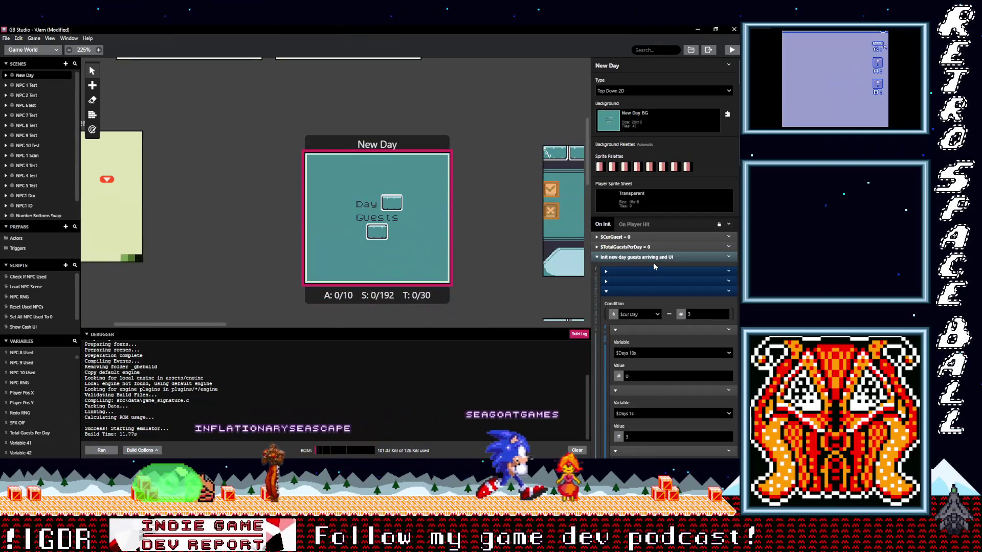
pyautogui.click(641, 292)
pyautogui.click(638, 303)
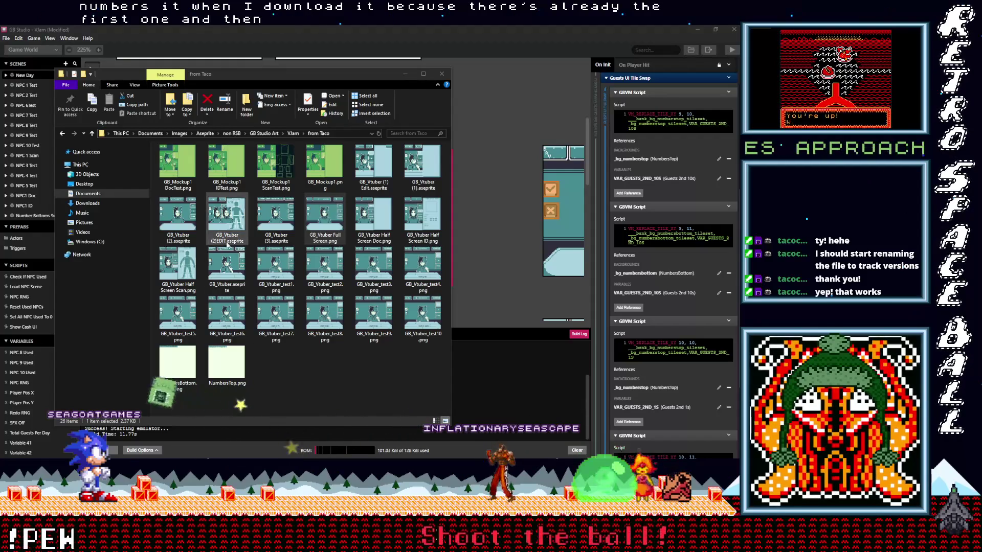
# Step: Close the from Taco File Explorer window and return to GB Studio
pyautogui.click(333, 395)
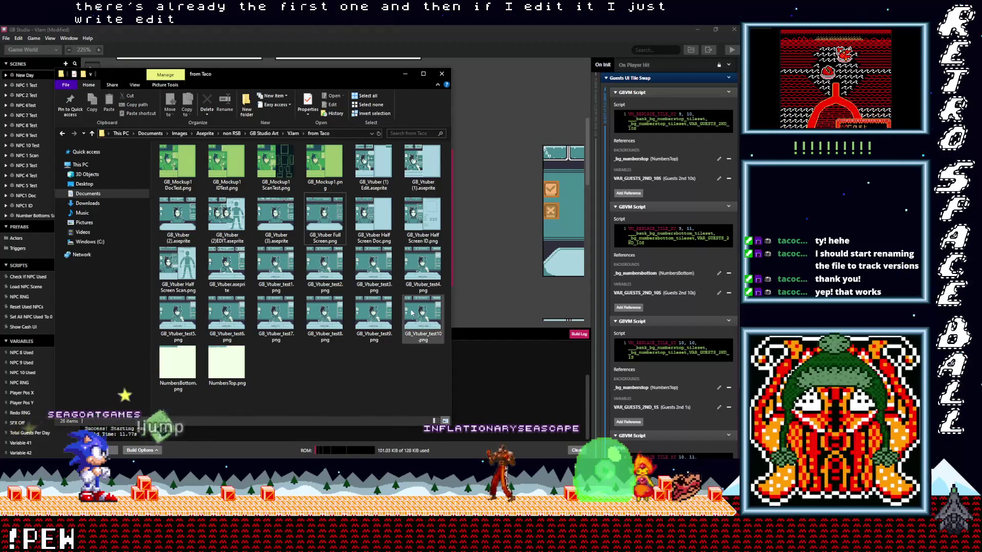
pyautogui.click(404, 75)
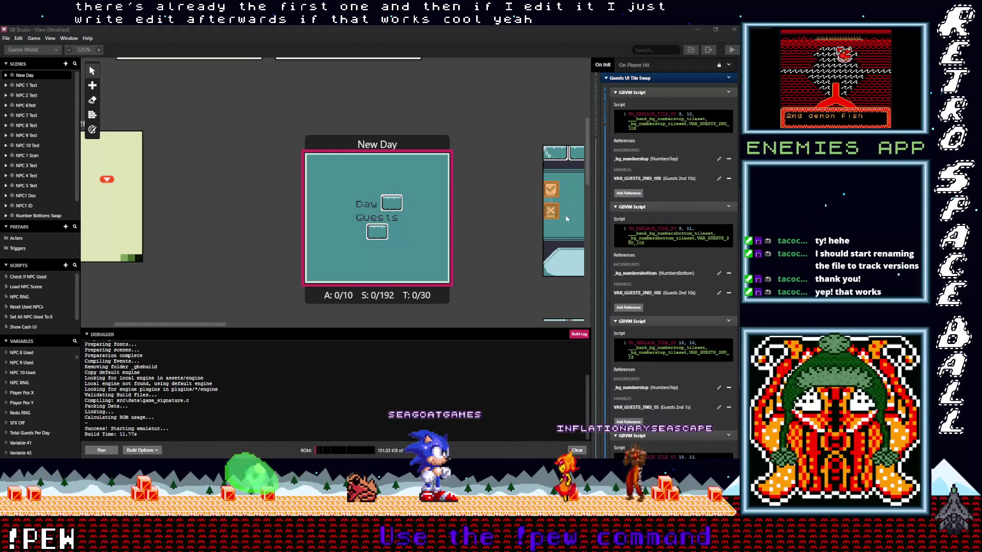
pyautogui.scroll(-5, 664, 330)
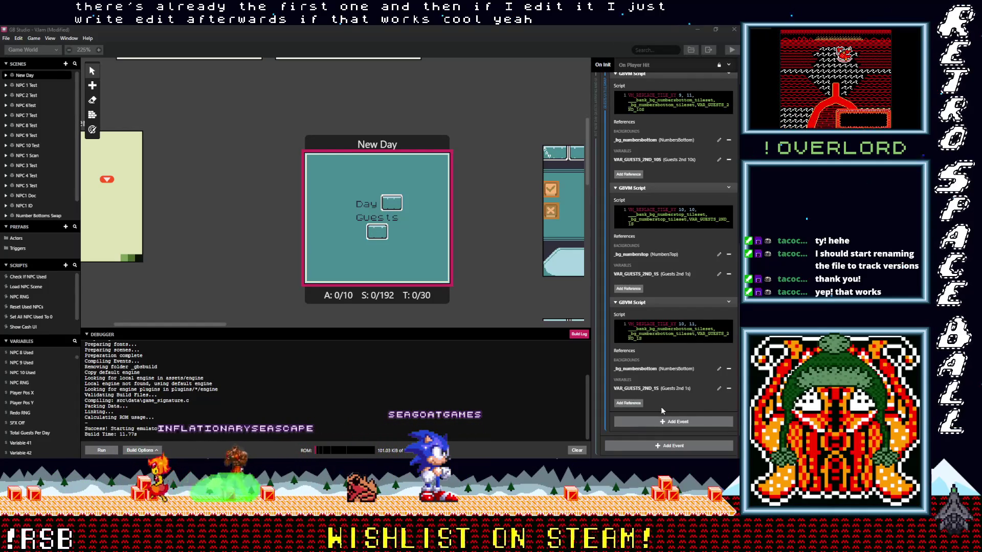
# Step: Replace the last GBVM script's Guests 2nd 1s references with a fresh Guests 2nd 1s variable reference
pyautogui.click(728, 388)
pyautogui.click(728, 273)
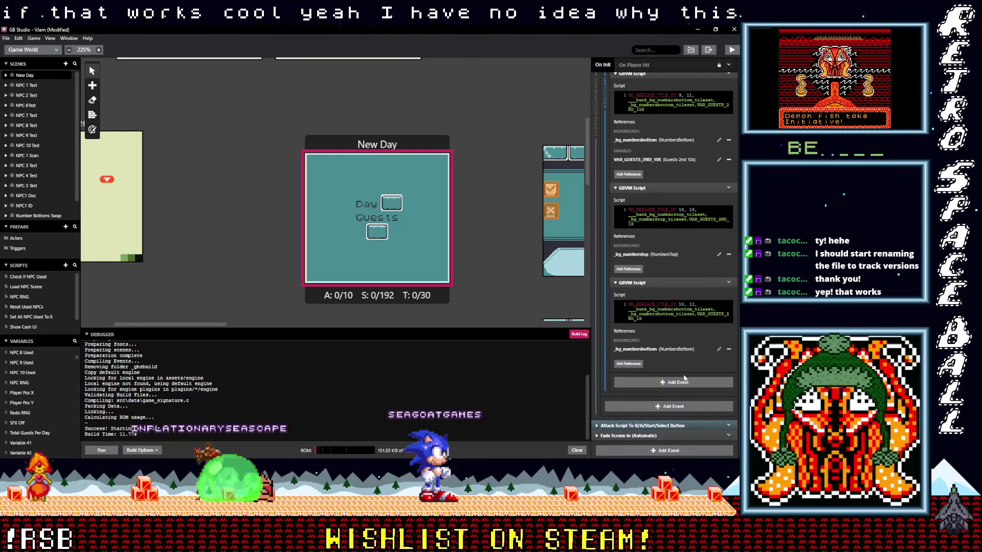
pyautogui.click(628, 363)
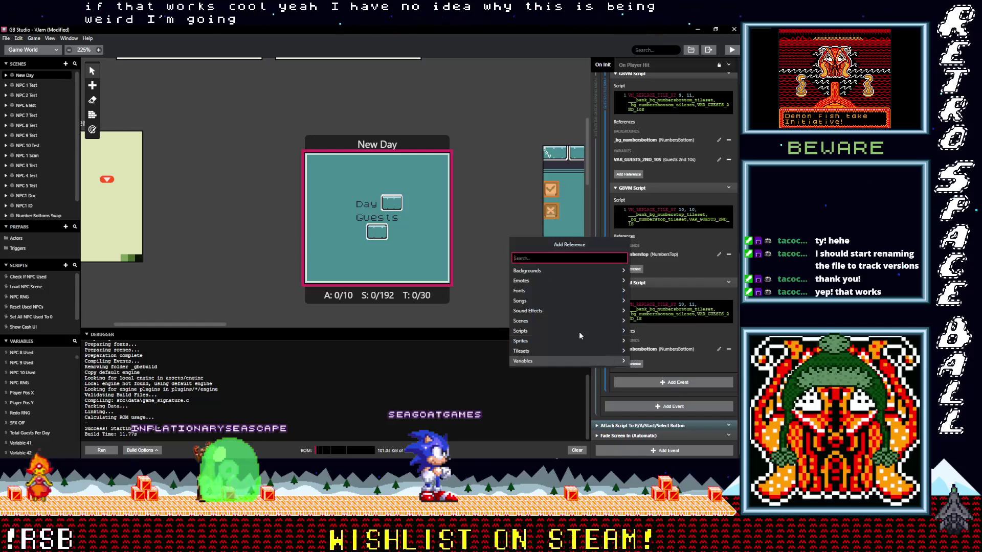
pyautogui.click(538, 360)
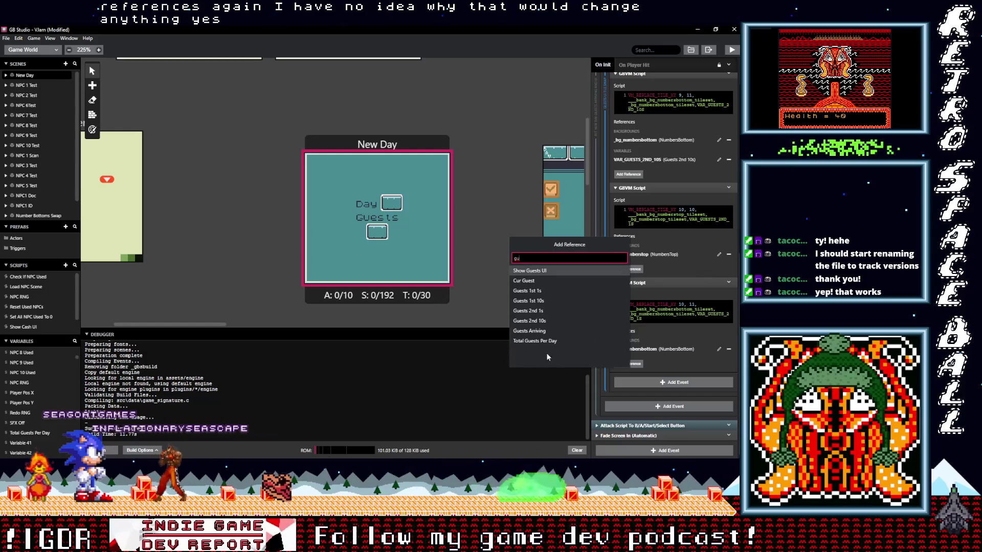
pyautogui.click(528, 311)
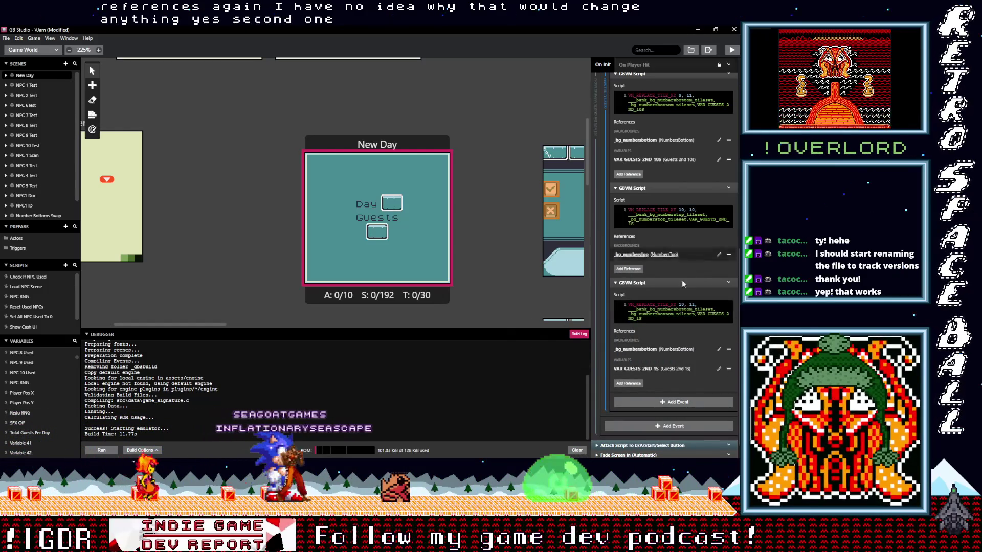
pyautogui.click(696, 316)
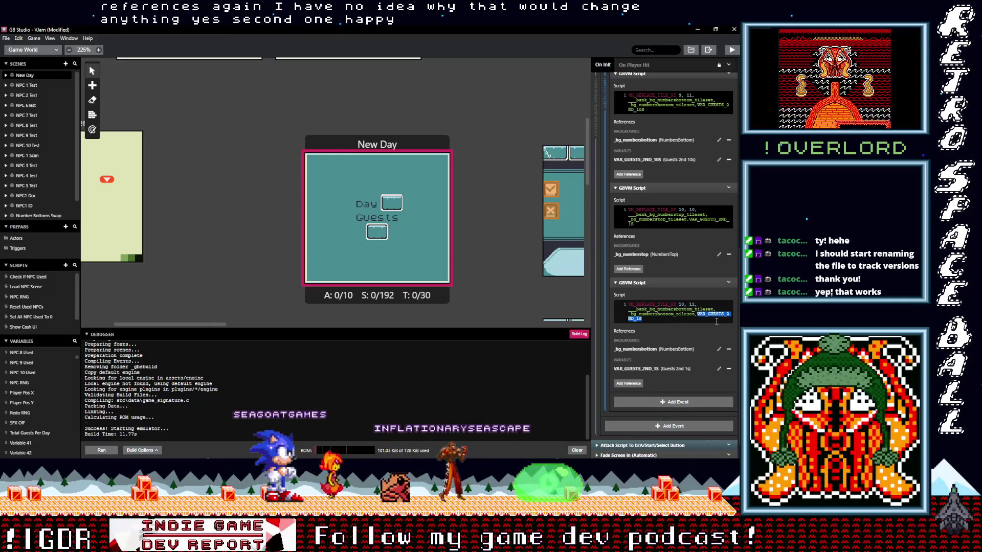
# Step: Give the middle GBVM script NumbersTop background and Guests 2nd 1s variable references, then rebuild
pyautogui.click(704, 222)
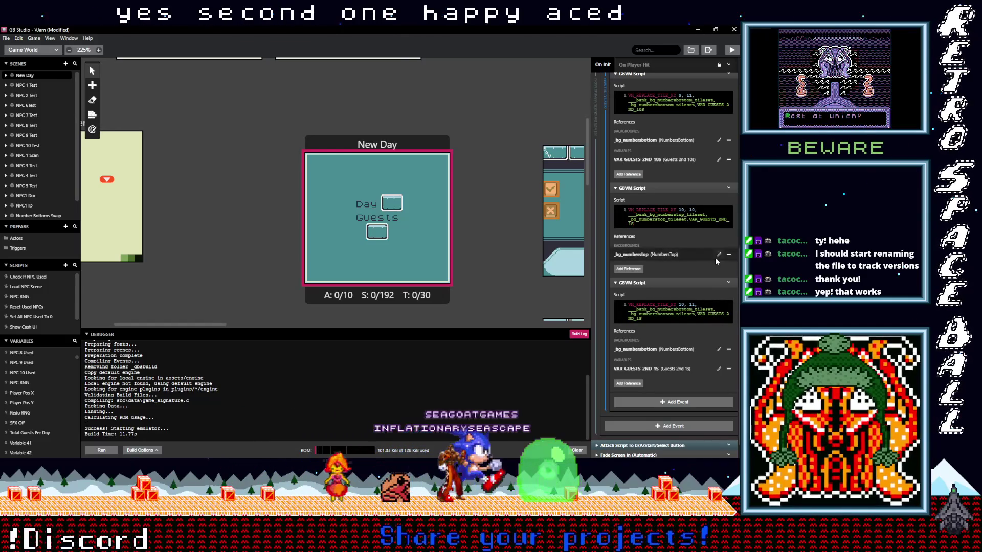
pyautogui.click(728, 255)
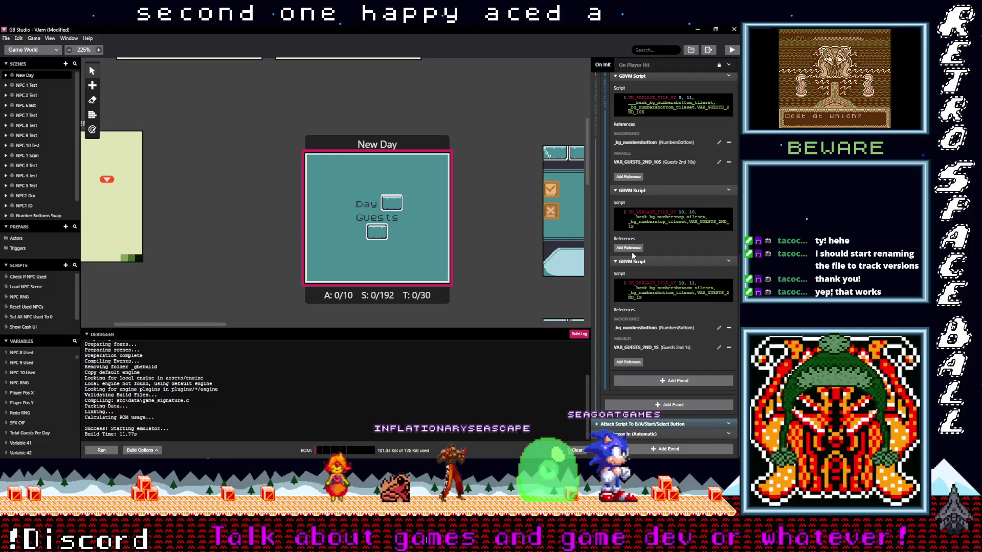
pyautogui.click(631, 248)
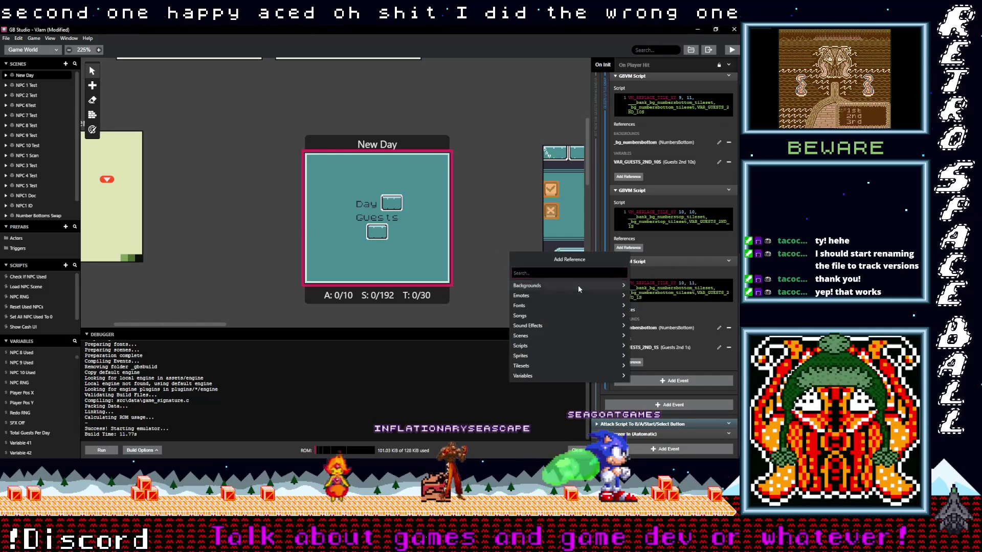
pyautogui.write('num')
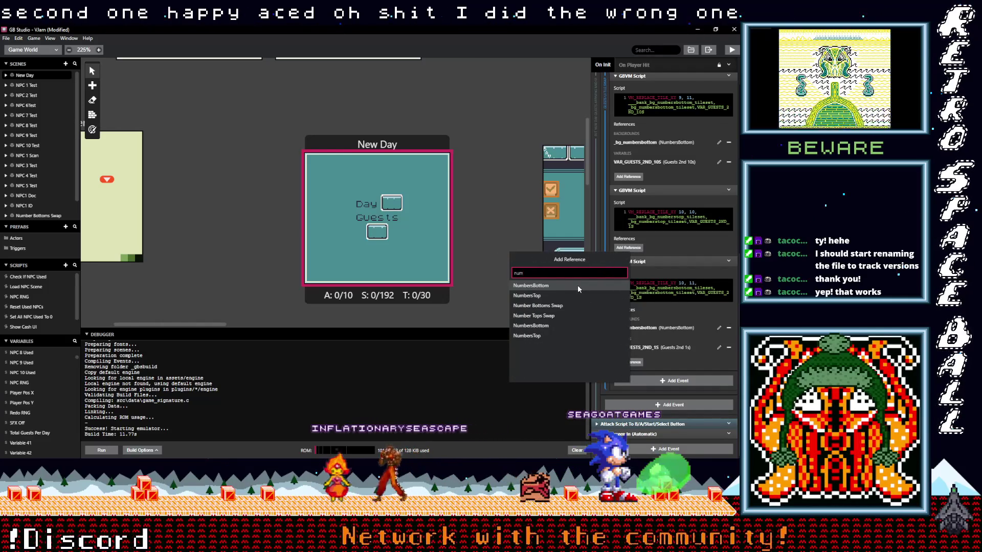
pyautogui.click(555, 294)
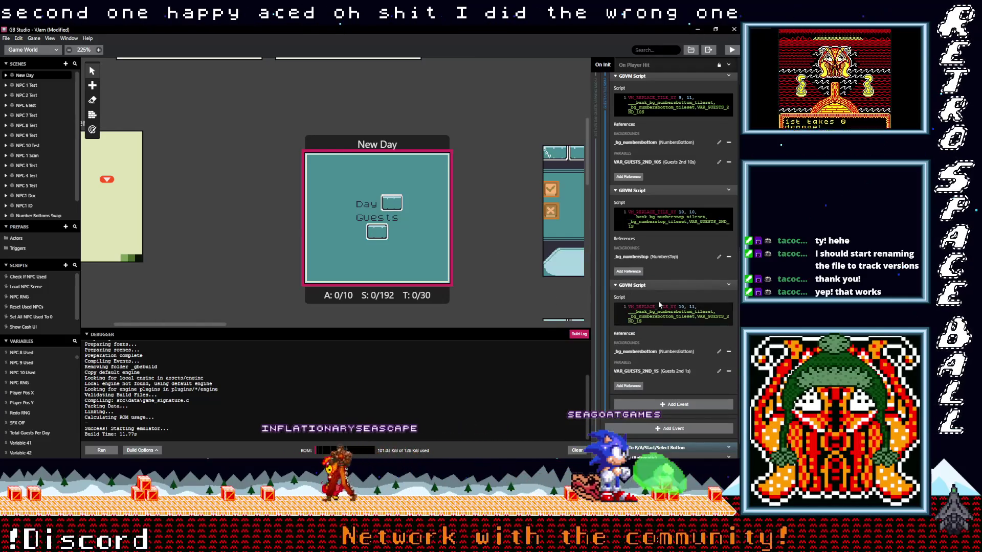
pyautogui.click(634, 273)
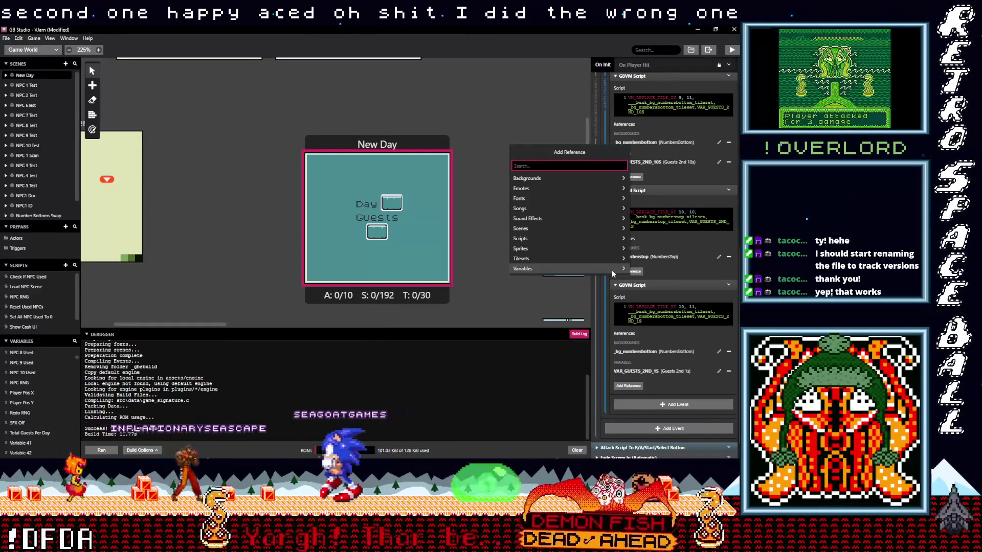
pyautogui.write('gues')
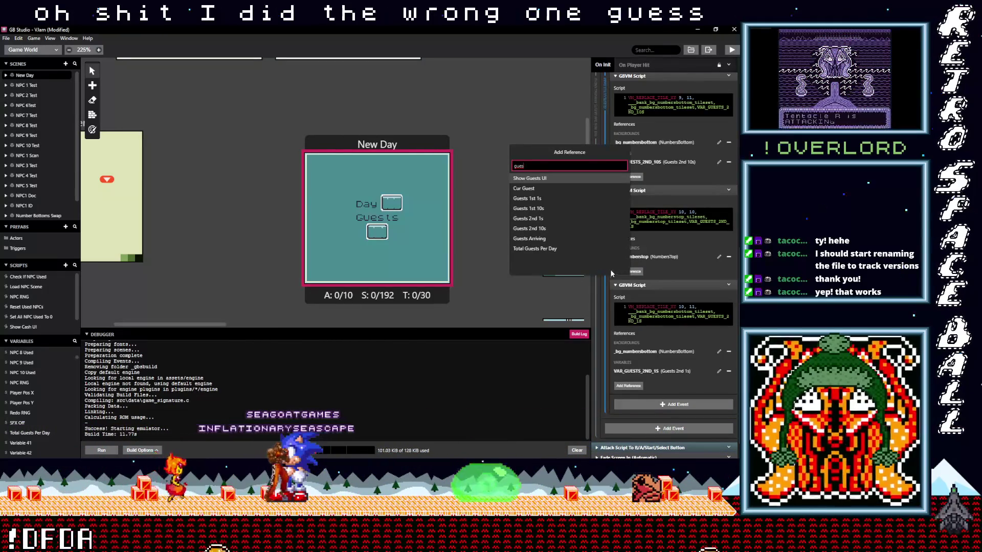
pyautogui.click(535, 220)
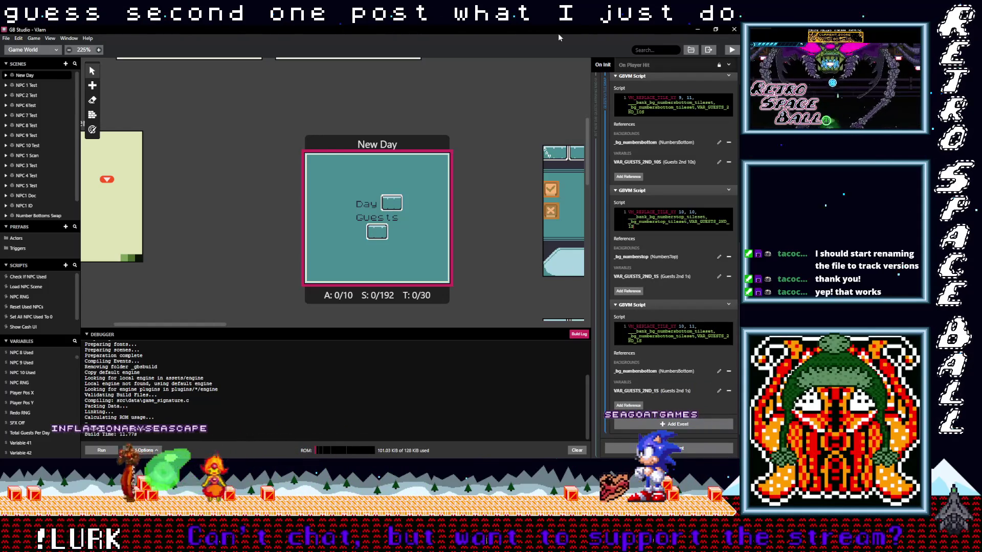
pyautogui.click(731, 49)
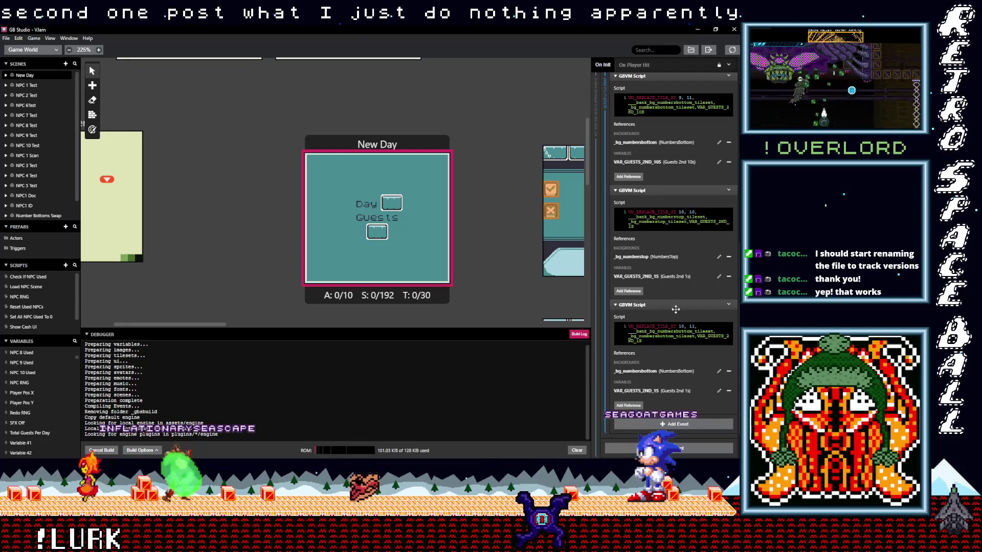
pyautogui.scroll(1, 676, 309)
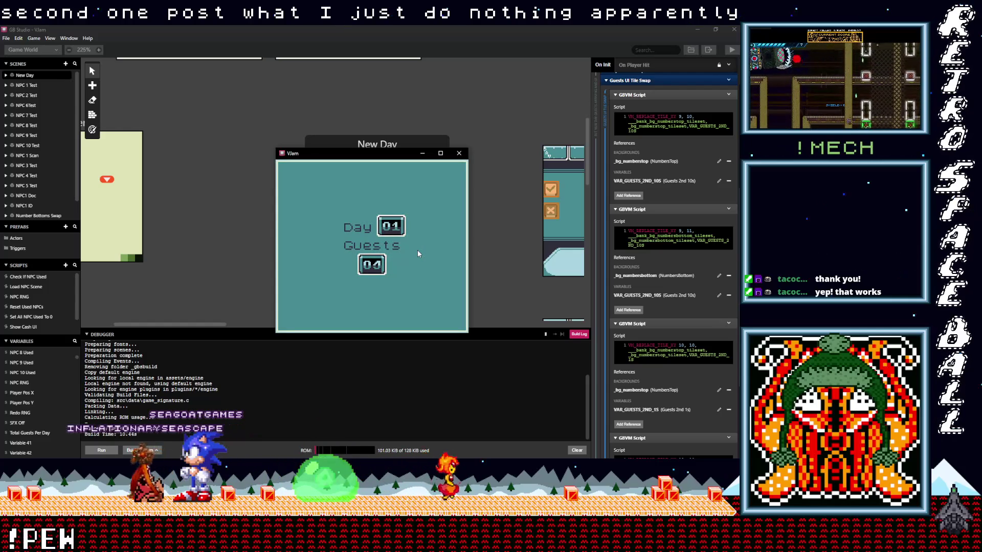
# Step: Close the running game and paste another GBVM Script event into the tile swap
pyautogui.click(458, 153)
pyautogui.hscroll(-5, 475, 282)
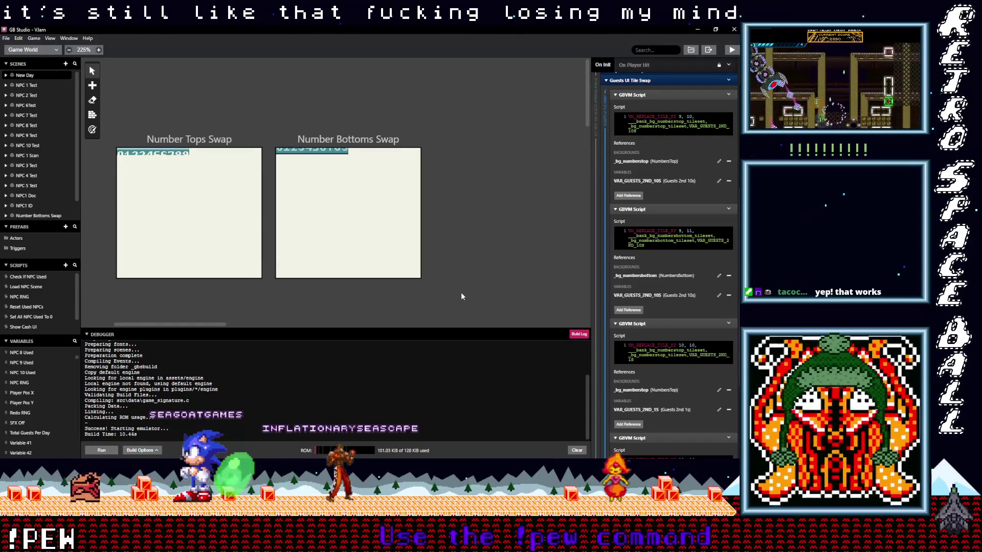
pyautogui.scroll(-5, 461, 293)
pyautogui.scroll(-5, 462, 292)
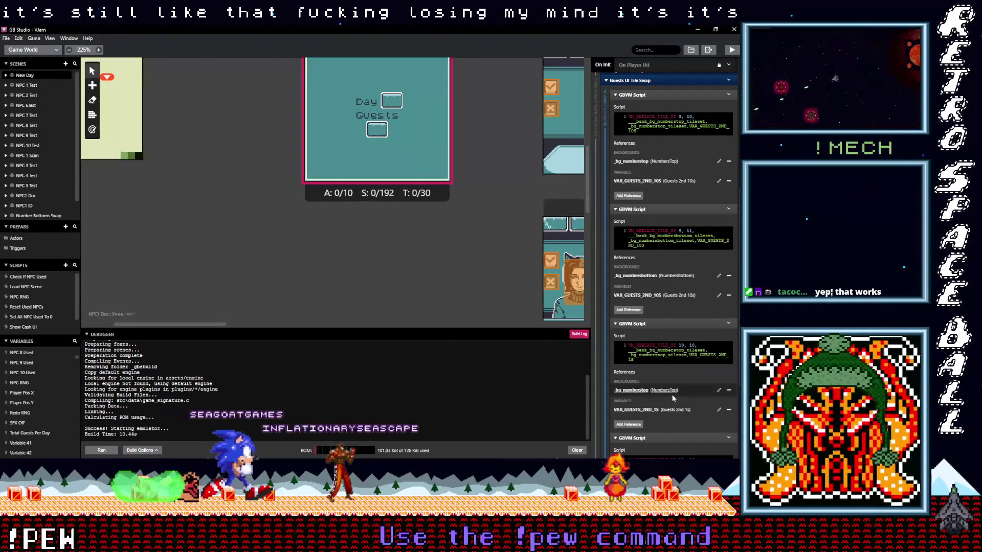
pyautogui.scroll(-5, 671, 307)
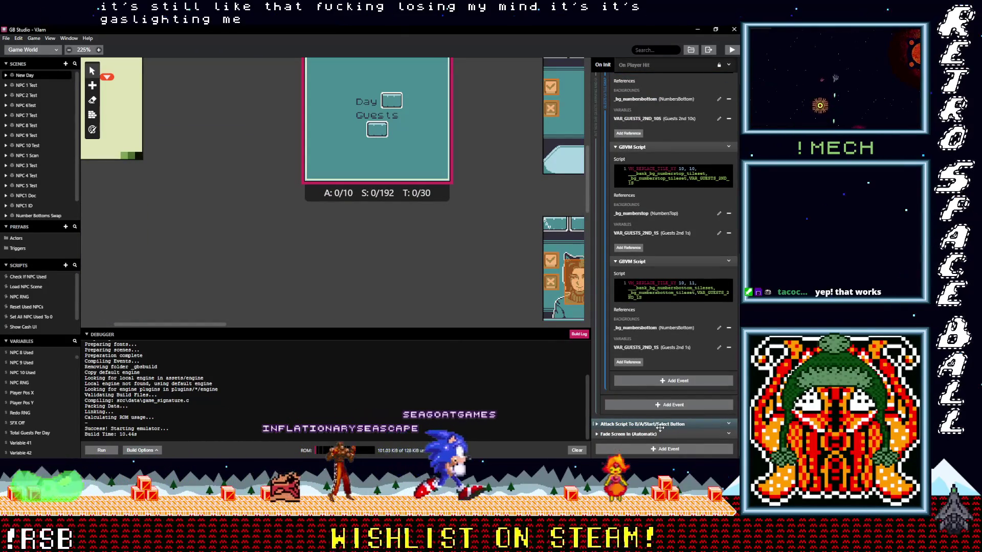
pyautogui.hotkey('ctrl', 'v')
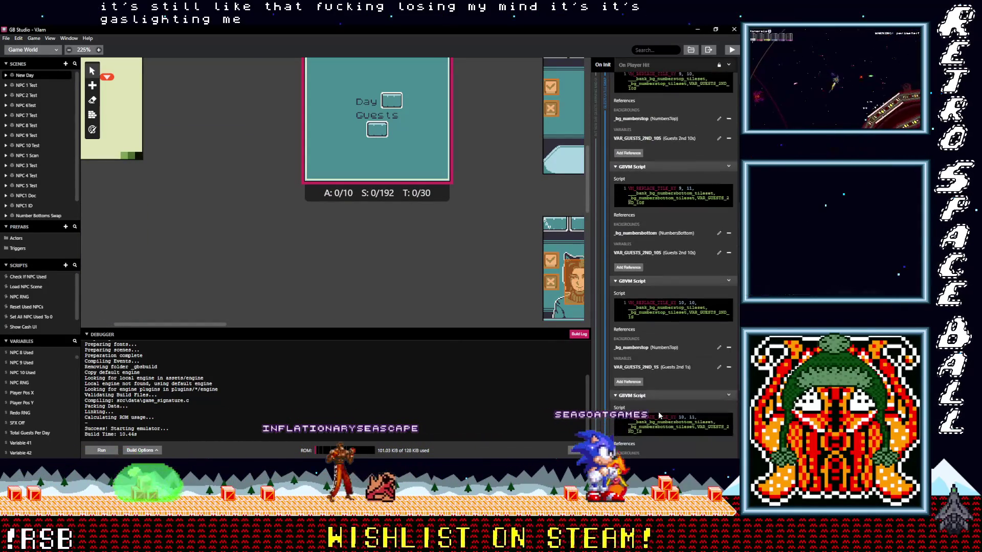
pyautogui.scroll(5, 658, 412)
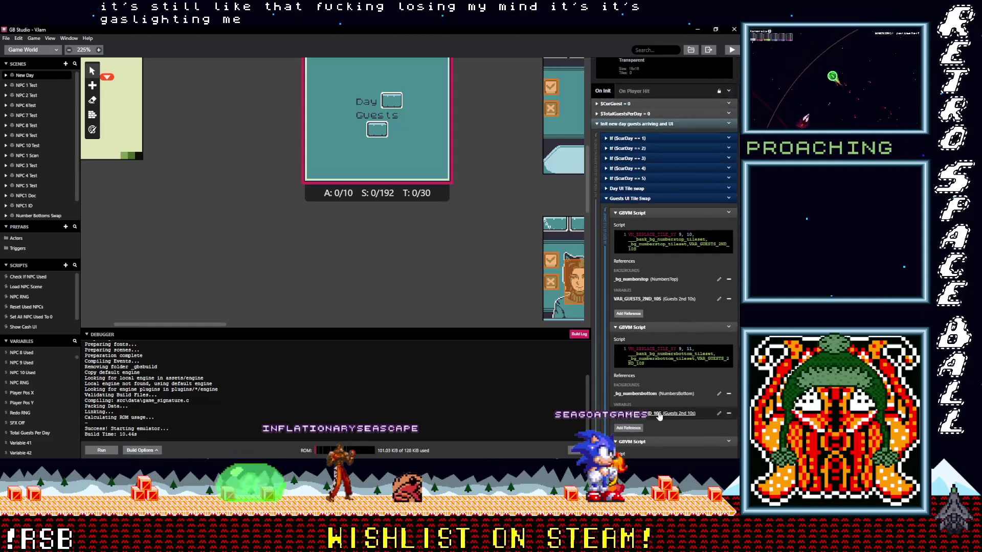
pyautogui.scroll(4, 658, 415)
pyautogui.scroll(2, 652, 392)
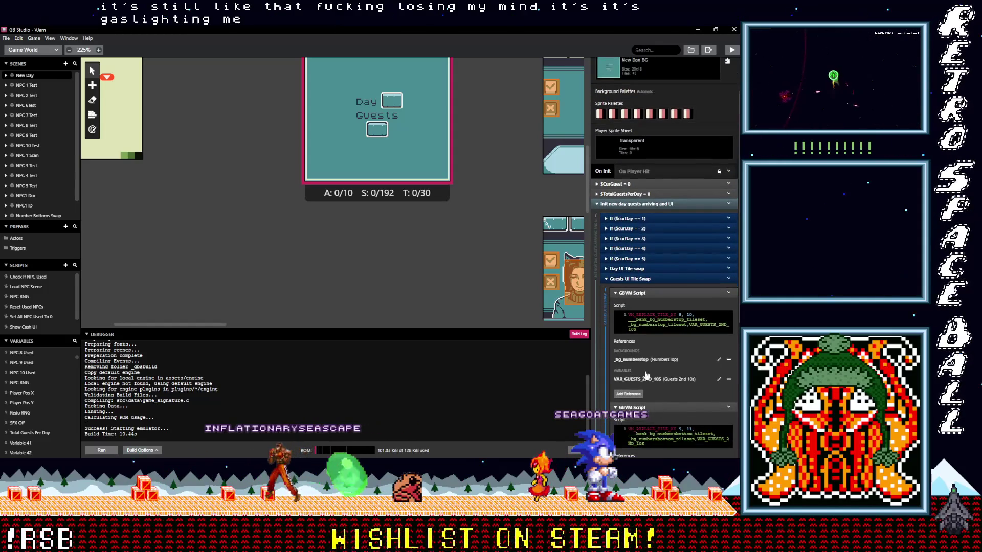
# Step: Collapse the Init event, select the NPC 1 Test scene and open its Show Guests UI script
pyautogui.click(624, 204)
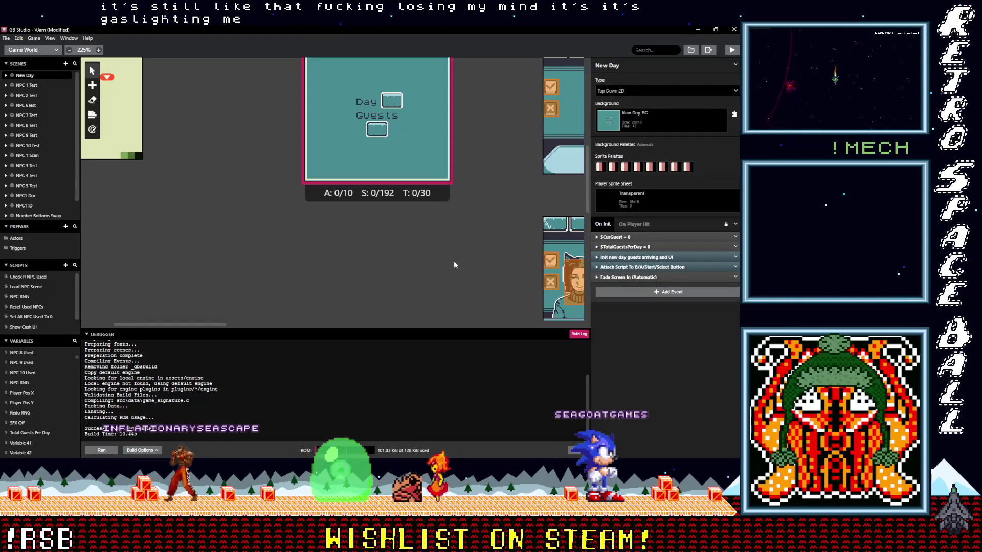
pyautogui.scroll(-2, 415, 276)
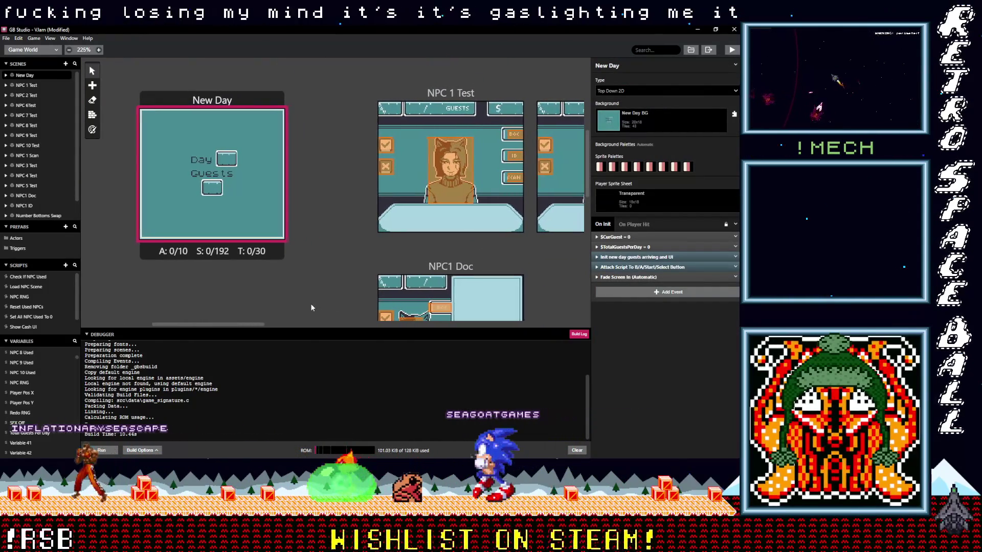
pyautogui.hscroll(1, 301, 305)
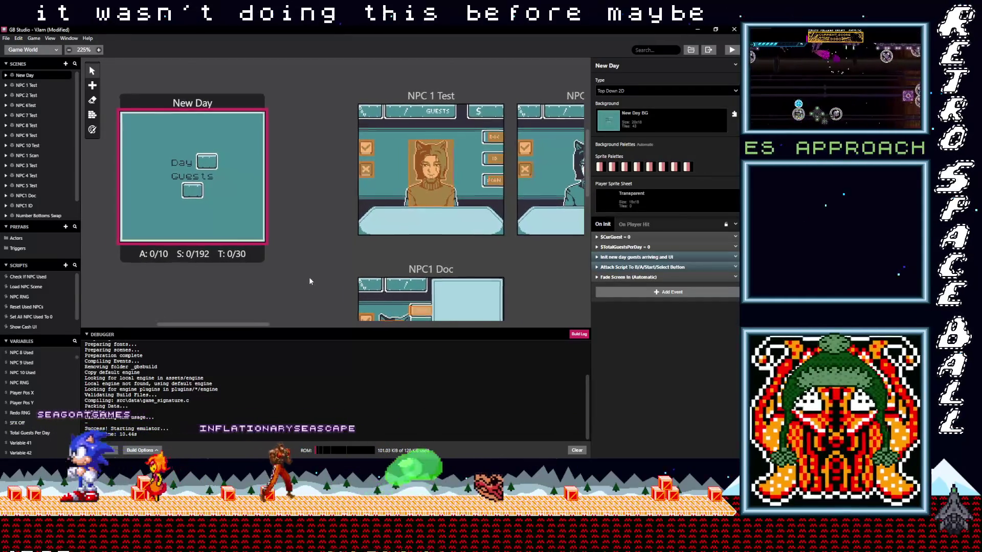
pyautogui.hscroll(1, 310, 277)
pyautogui.click(381, 105)
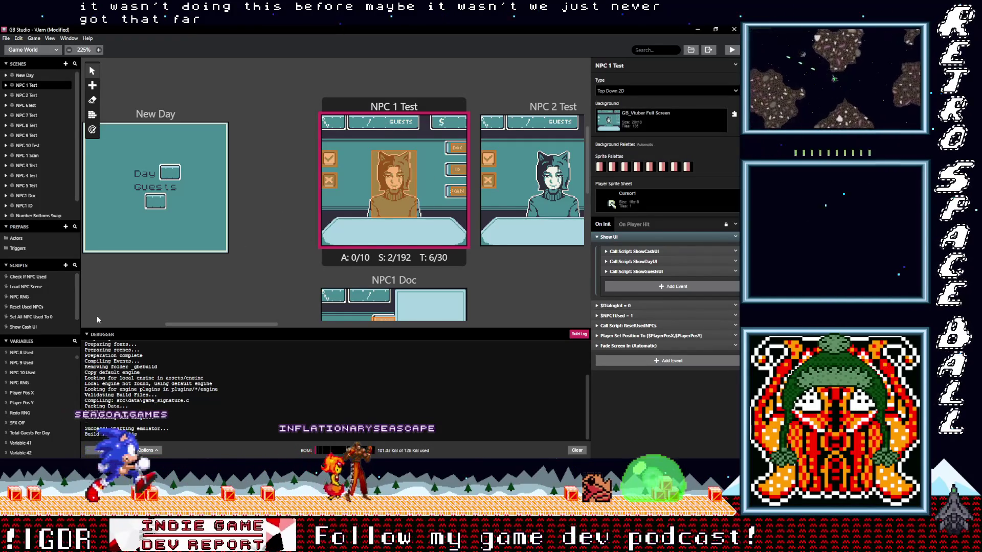
pyautogui.scroll(-2, 35, 320)
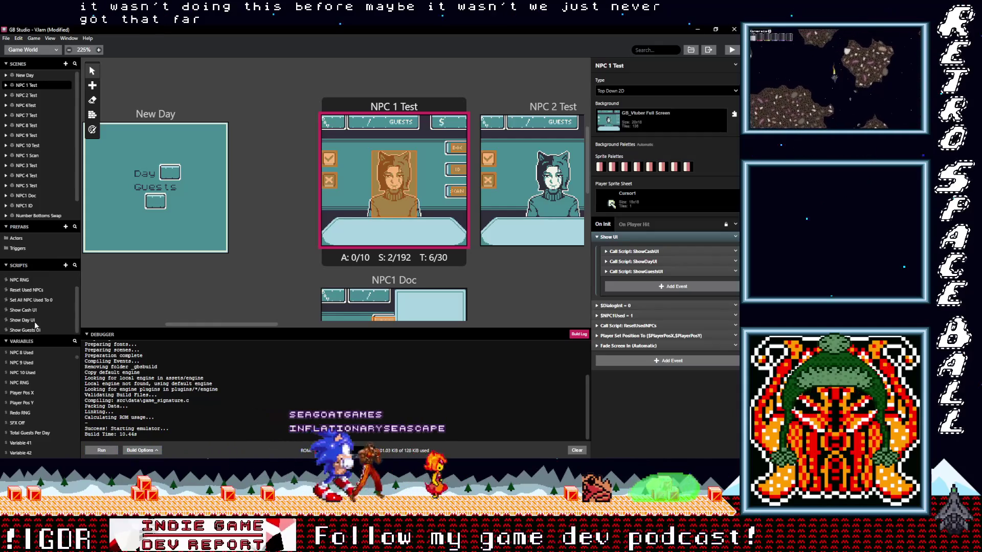
pyautogui.click(28, 331)
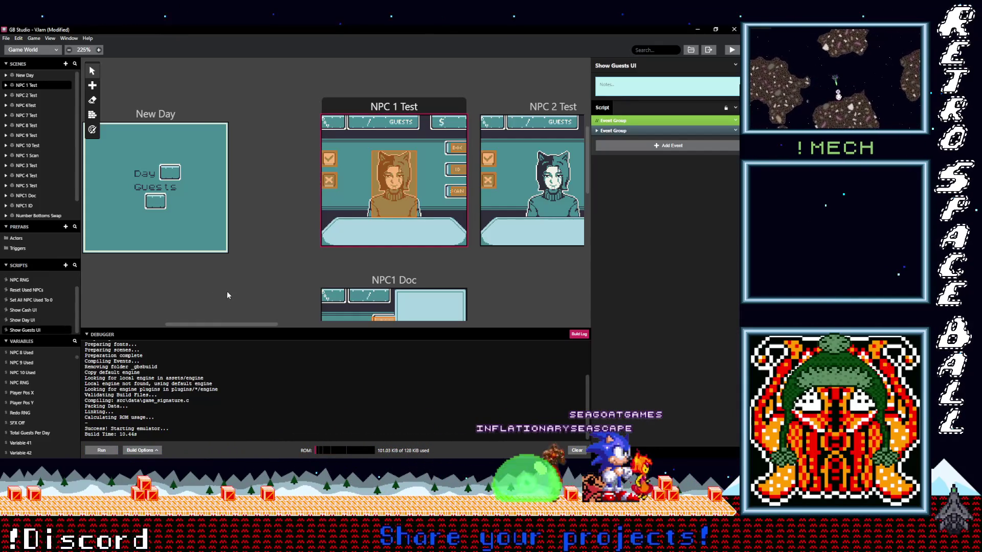
# Step: Save the project via the File menu and close the GB Studio project window
pyautogui.moveTo(226, 291); pyautogui.dragTo(392, 308)
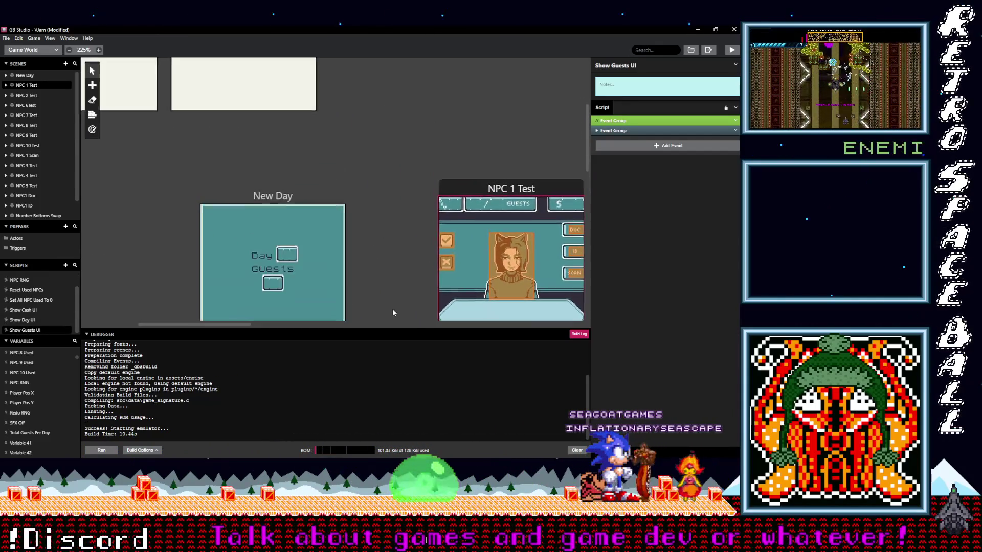
pyautogui.scroll(5, 398, 283)
pyautogui.scroll(5, 392, 285)
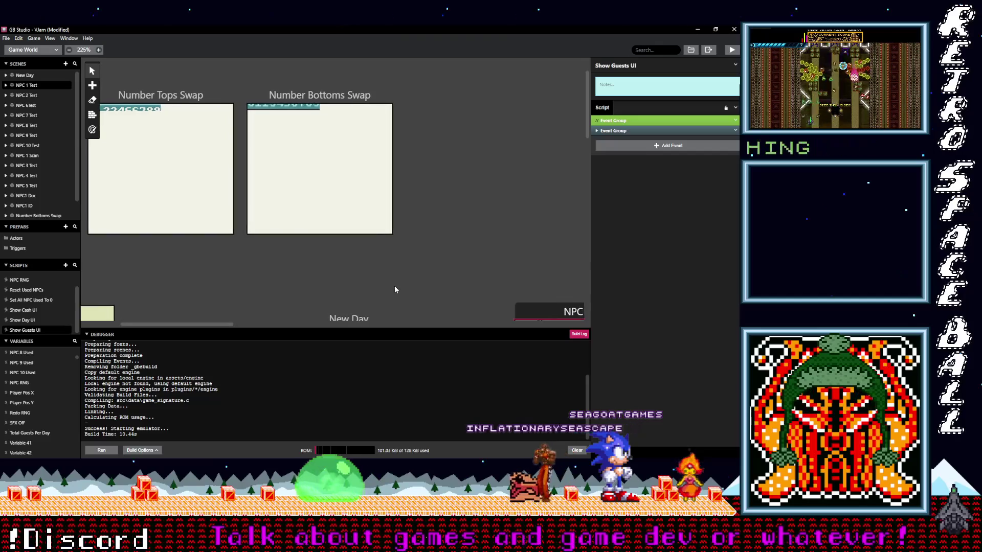
pyautogui.moveTo(395, 286); pyautogui.dragTo(409, 286)
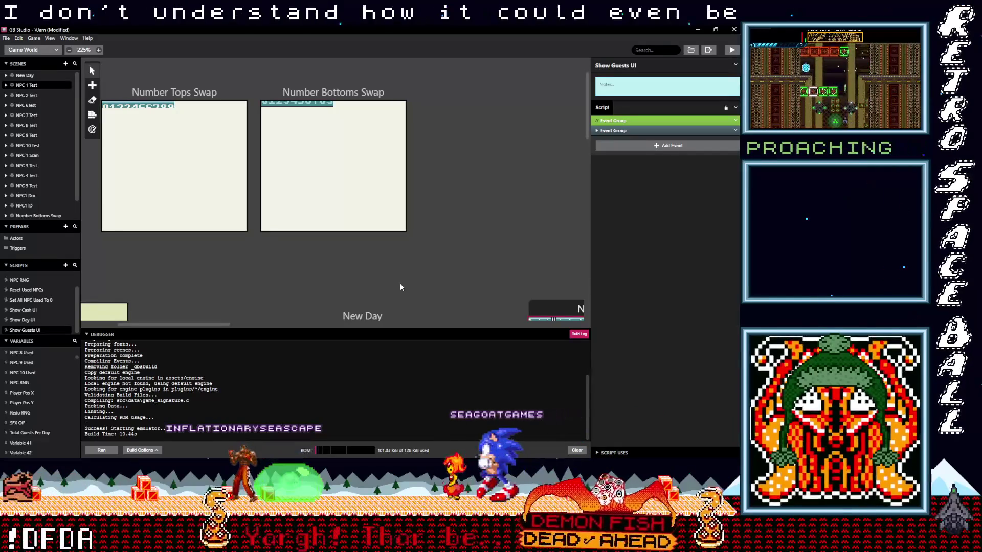
pyautogui.click(6, 37)
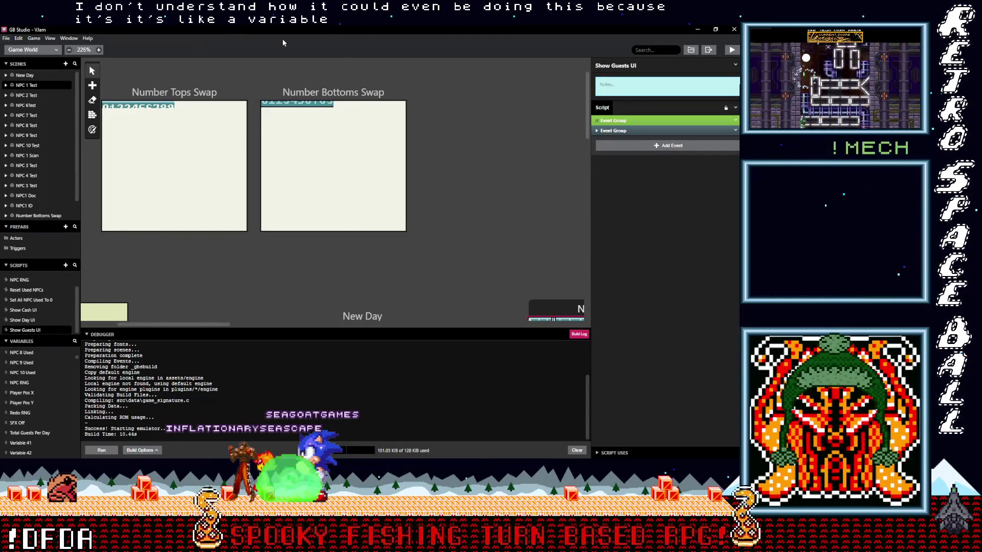
pyautogui.click(734, 31)
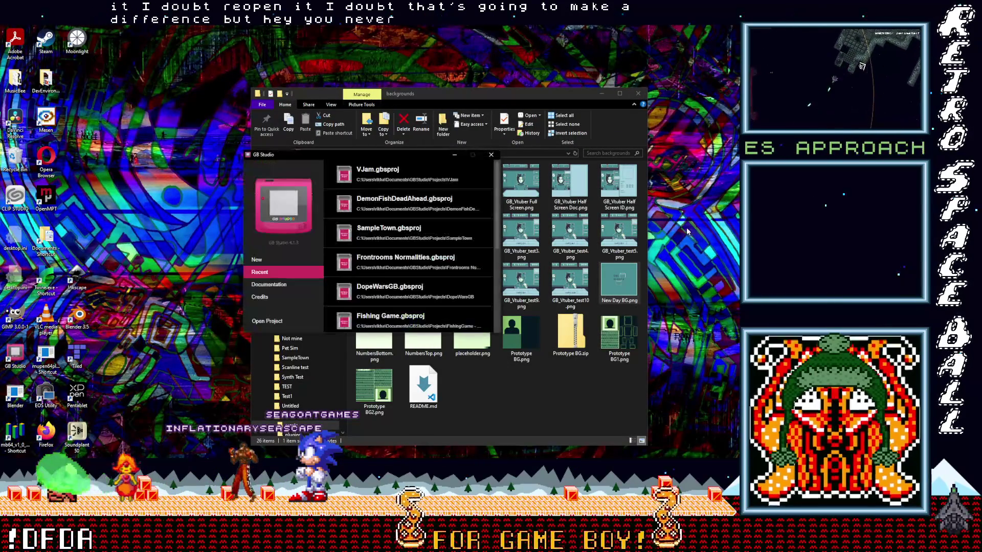
# Step: Relaunch GB Studio and reopen the VJam project to run the game again
pyautogui.click(381, 181)
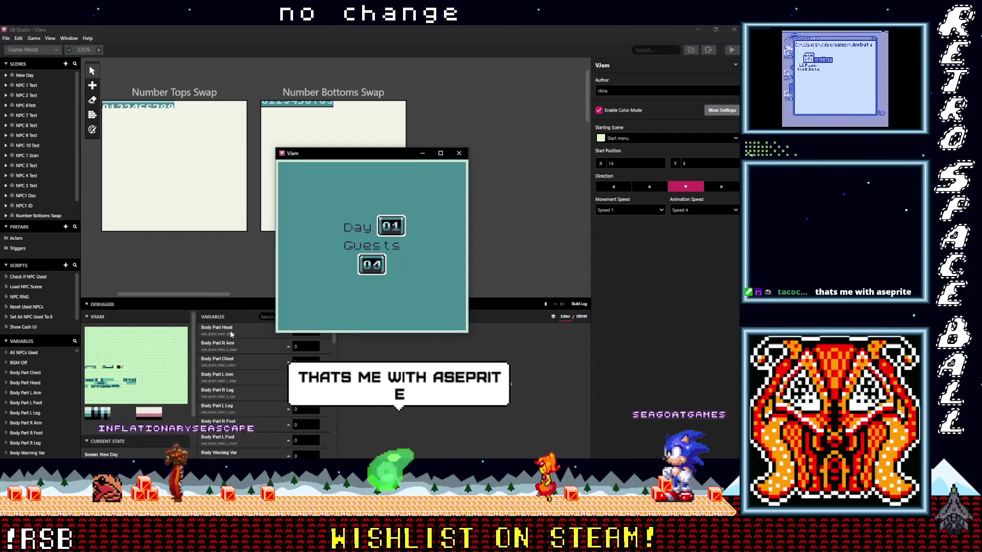
# Step: Enlarge the debugger panel and snip its VRAM tiles into Aseprite for inspection
pyautogui.moveTo(228, 302); pyautogui.dragTo(228, 228)
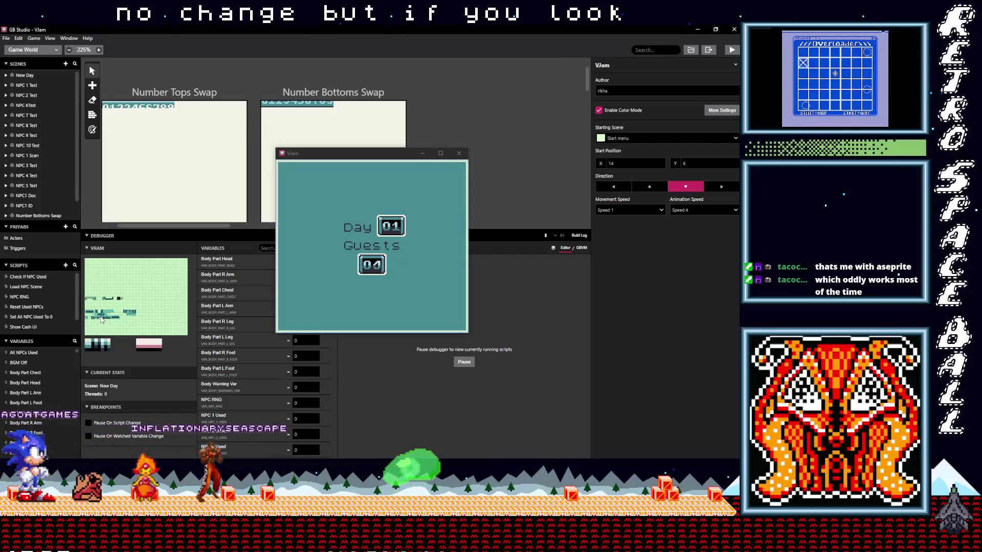
pyautogui.hscroll(3, 307, 154)
pyautogui.hscroll(-3, 307, 154)
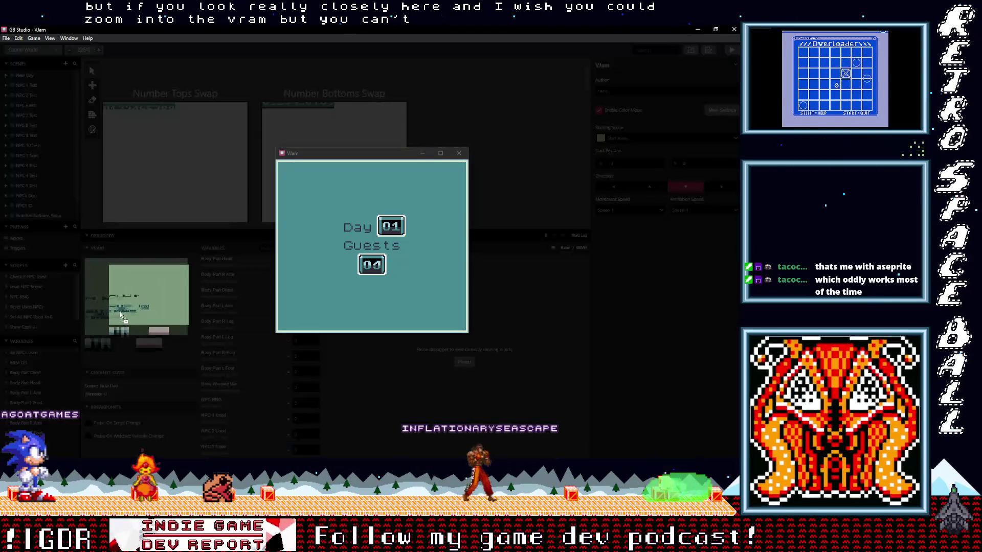
pyautogui.moveTo(120, 311)
pyautogui.mouseDown()
pyautogui.moveTo(418, 69)
pyautogui.moveTo(120, 322)
pyautogui.mouseUp()
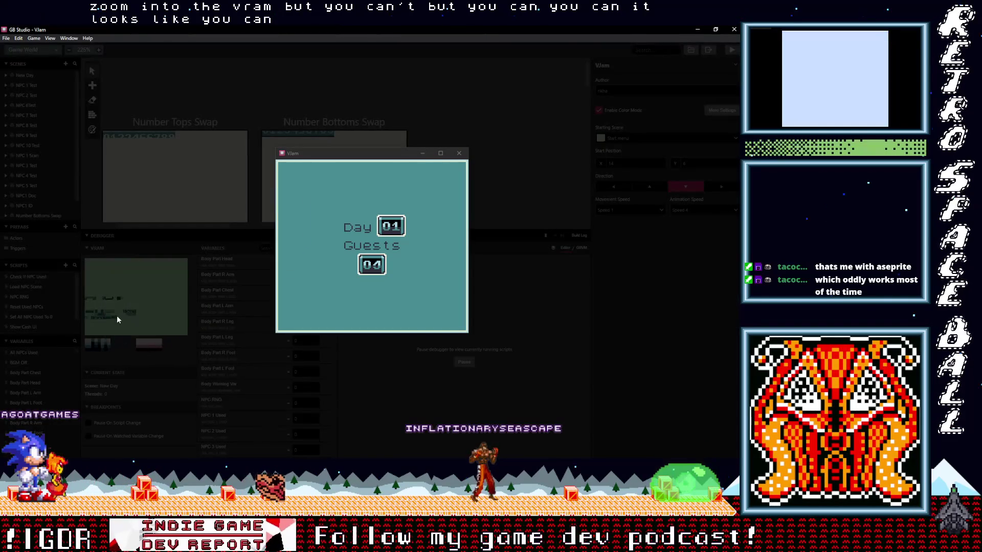
pyautogui.hotkey('alt', 'Tab')
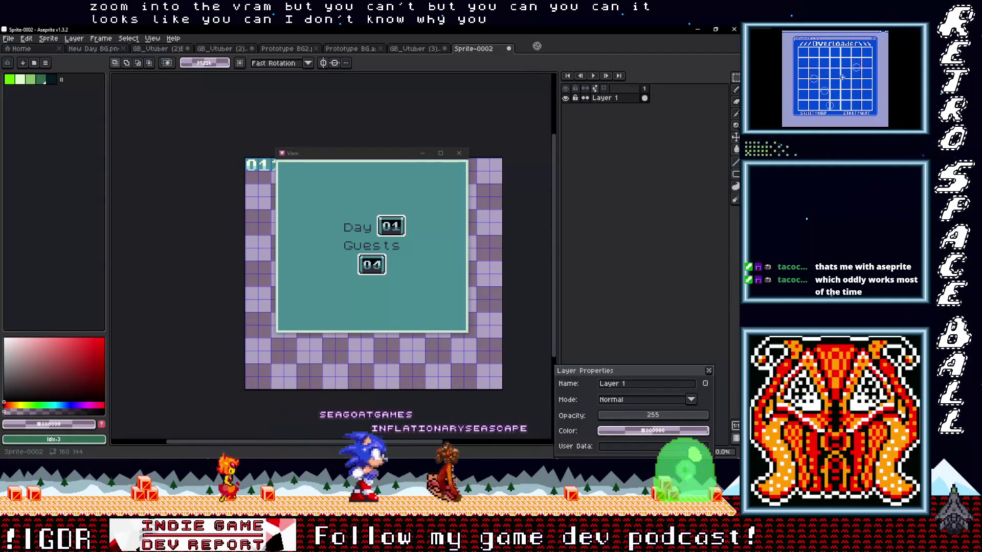
pyautogui.hotkey('alt', 'Tab')
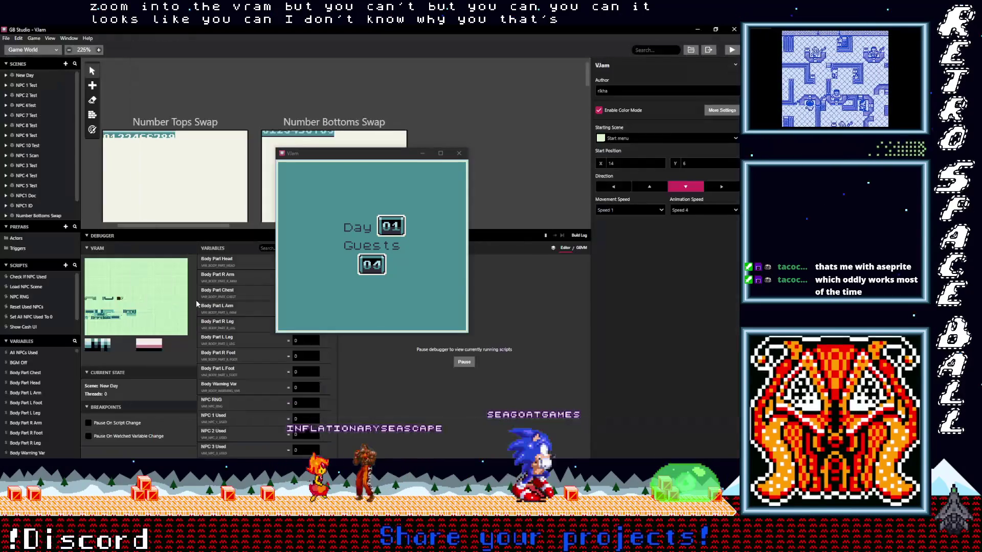
# Step: Move the running VJam game window to the right and briefly enlarge the VRAM tile preview
pyautogui.hotkey('alt', 'Tab')
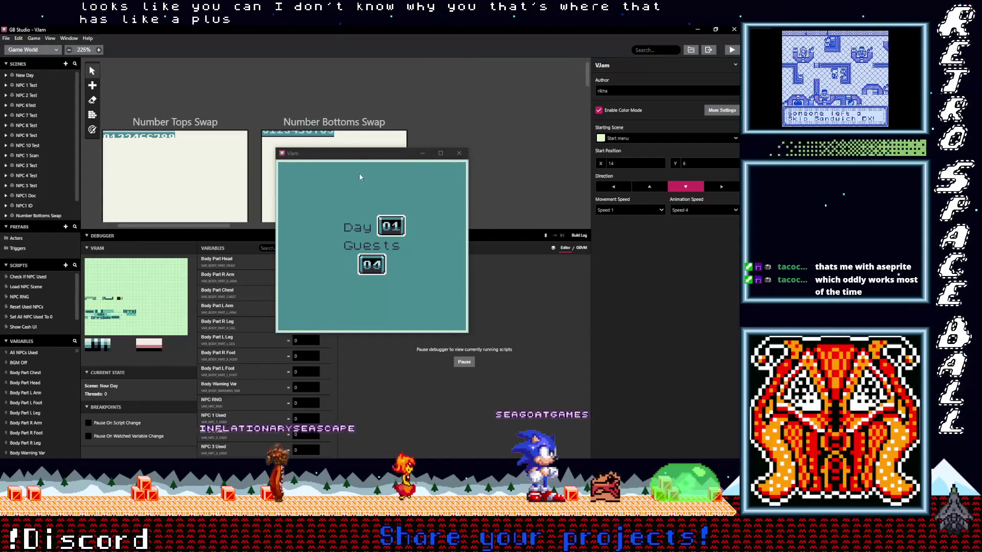
pyautogui.click(355, 160)
pyautogui.moveTo(355, 161); pyautogui.dragTo(429, 148)
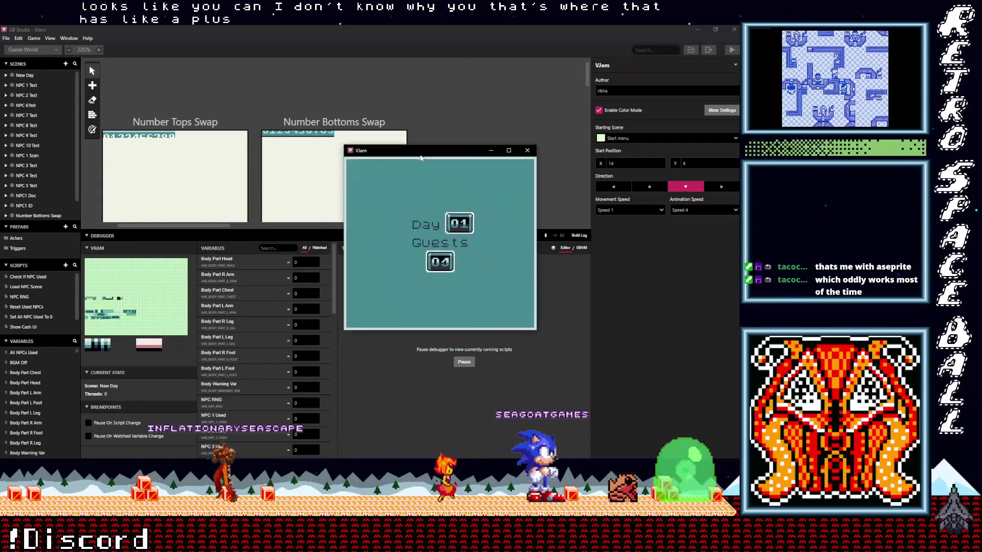
pyautogui.click(128, 318)
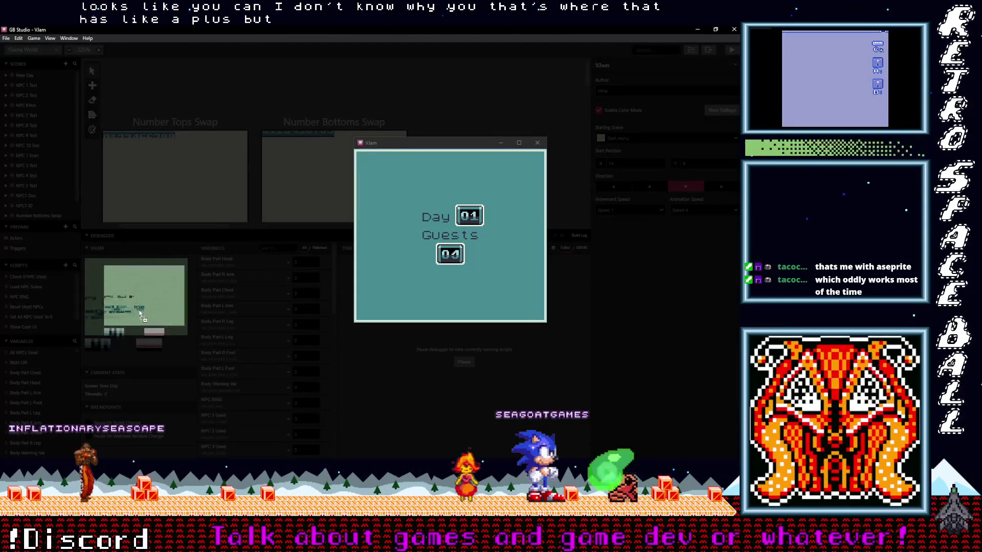
pyautogui.click(131, 318)
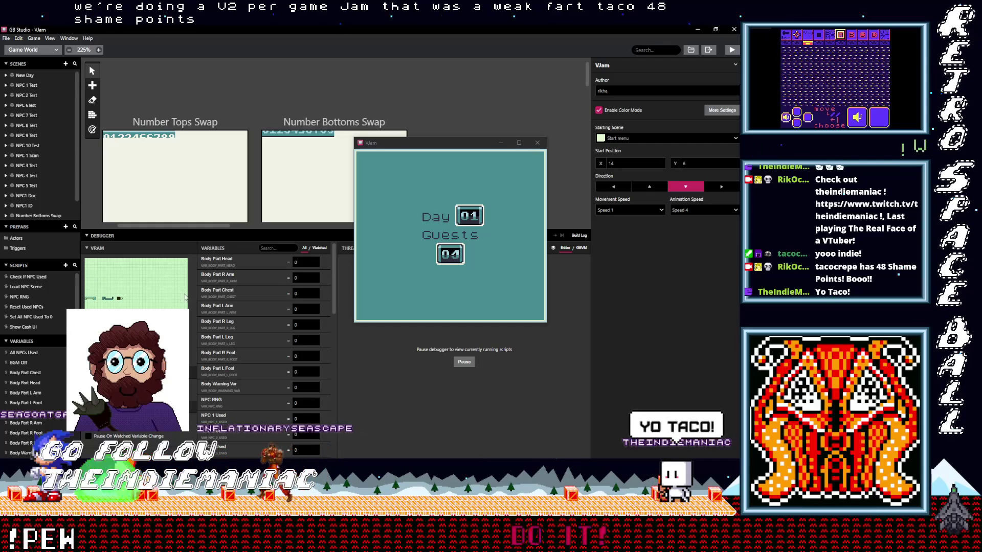
pyautogui.moveTo(334, 290); pyautogui.dragTo(341, 437)
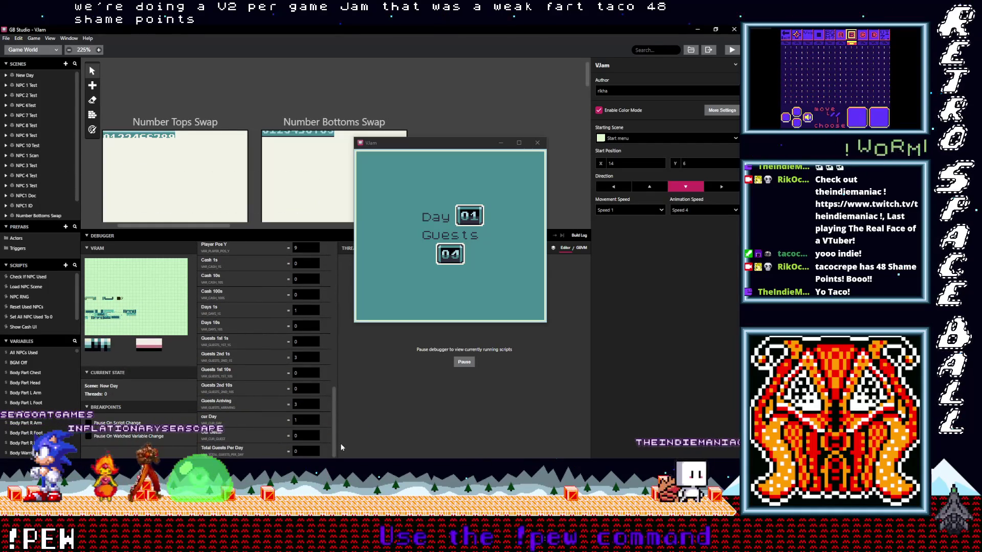
pyautogui.moveTo(302, 357)
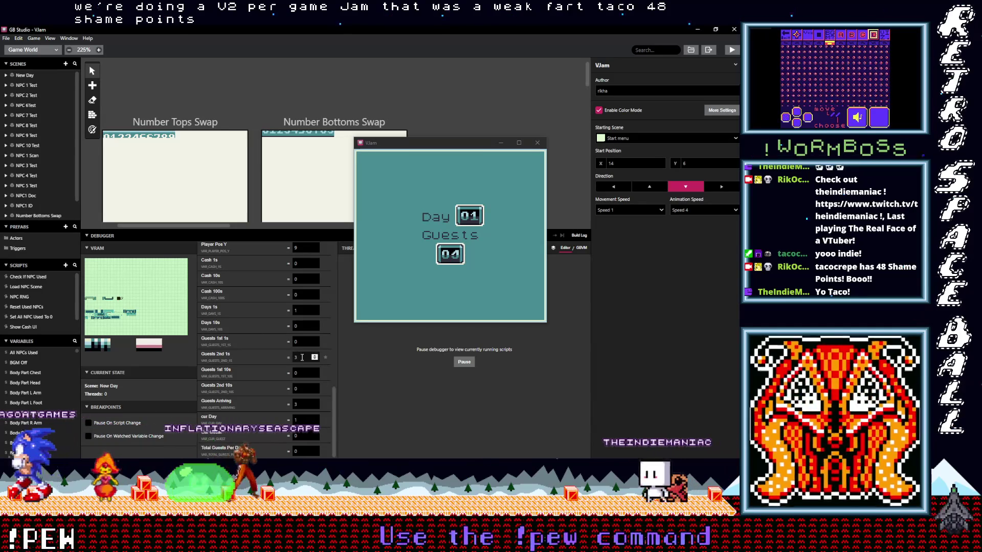
# Step: Inspect the Guests 2nd 1s value in the debugger's variable list
pyautogui.click(283, 356)
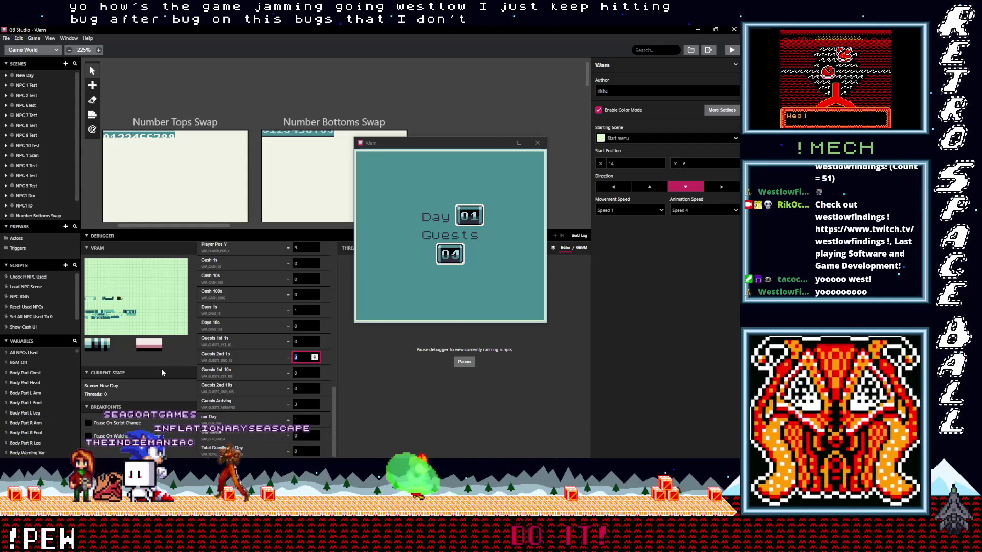
pyautogui.moveTo(401, 143); pyautogui.dragTo(378, 82)
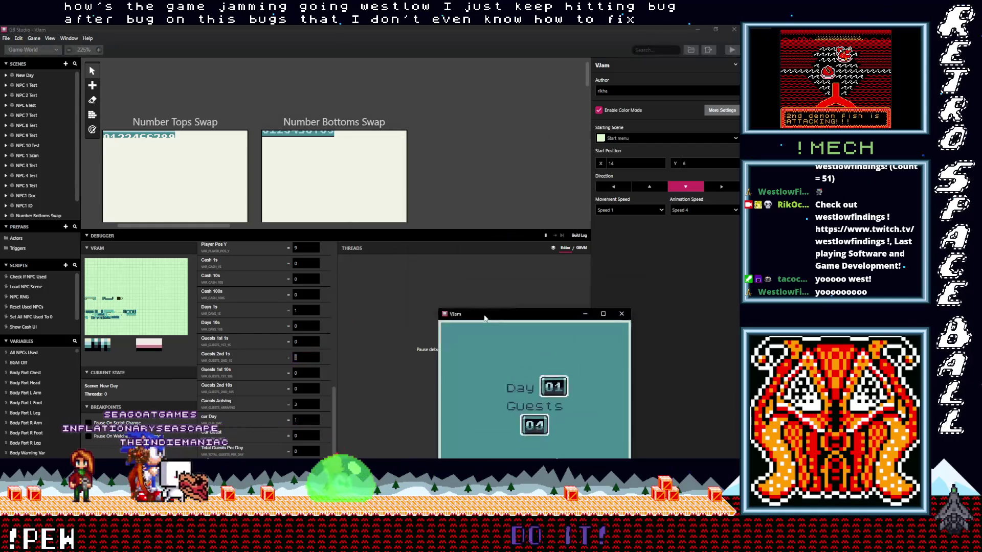
pyautogui.click(306, 356)
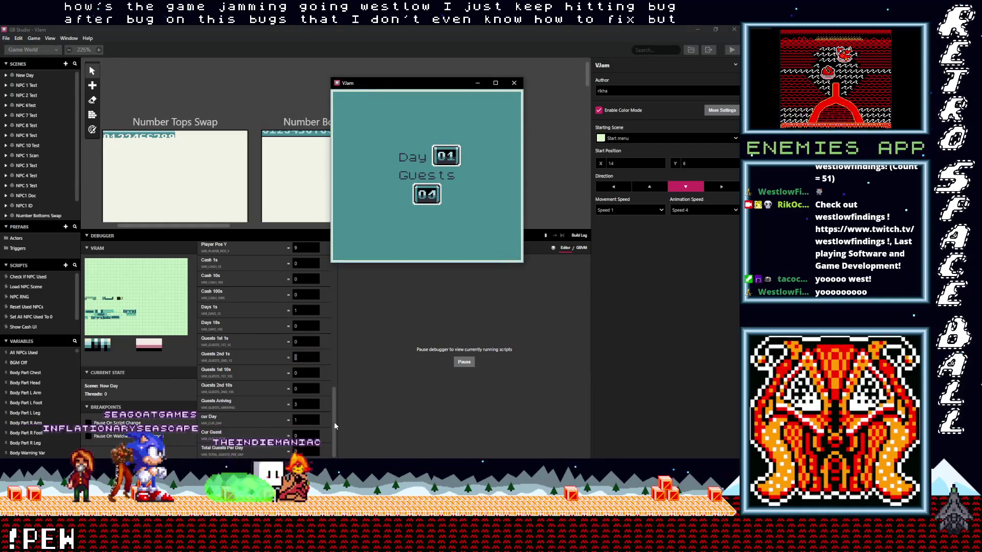
pyautogui.scroll(2, 331, 408)
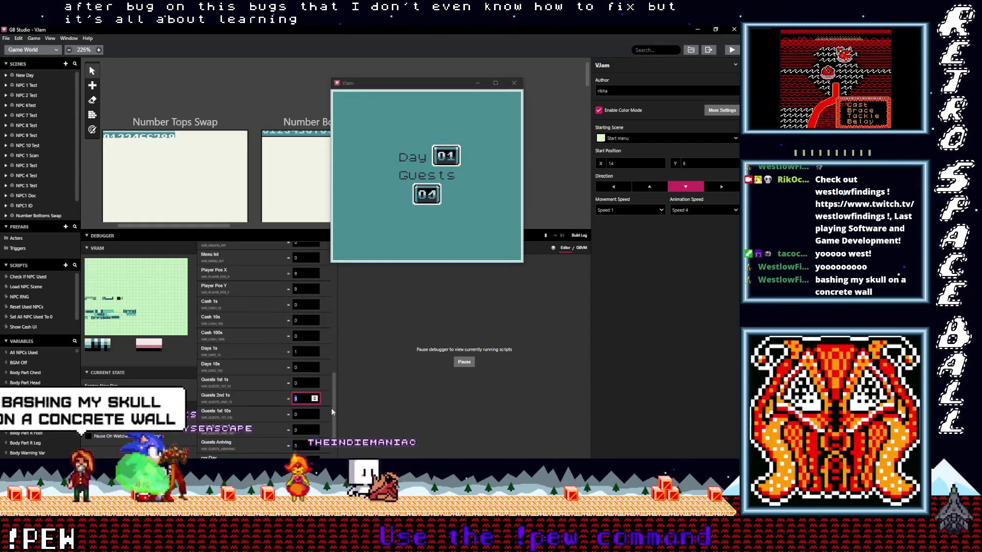
pyautogui.scroll(2, 330, 403)
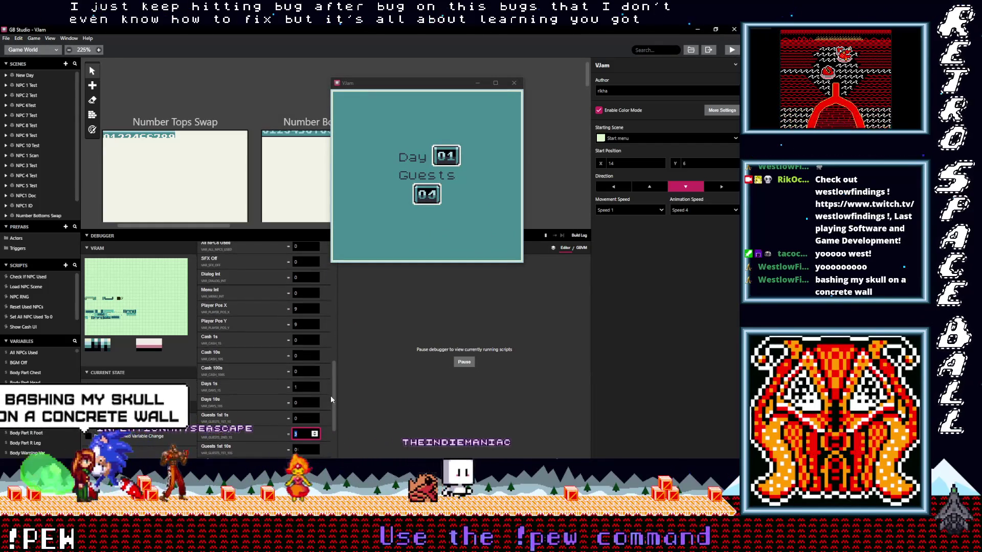
pyautogui.scroll(4, 331, 350)
pyautogui.moveTo(333, 324); pyautogui.dragTo(333, 449)
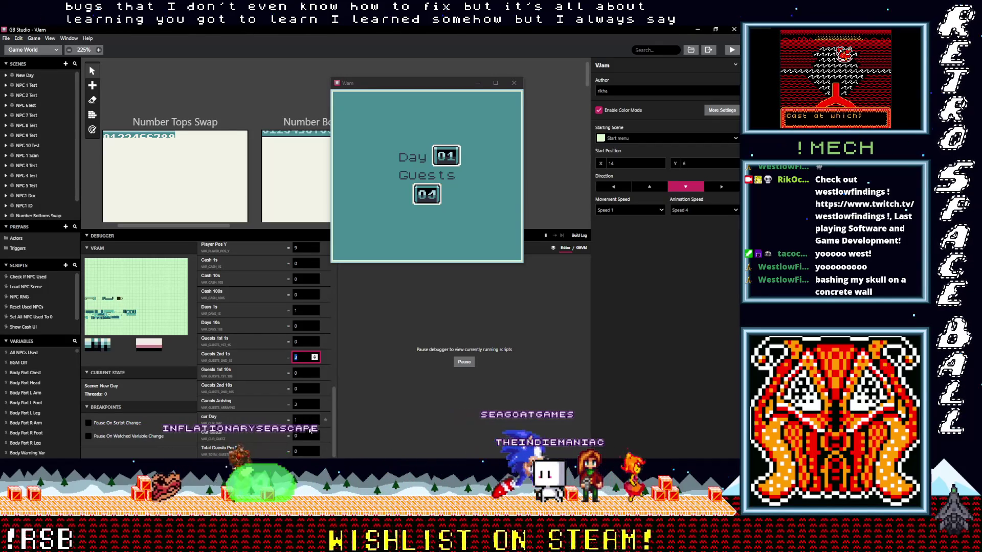
pyautogui.moveTo(362, 85); pyautogui.dragTo(393, 158)
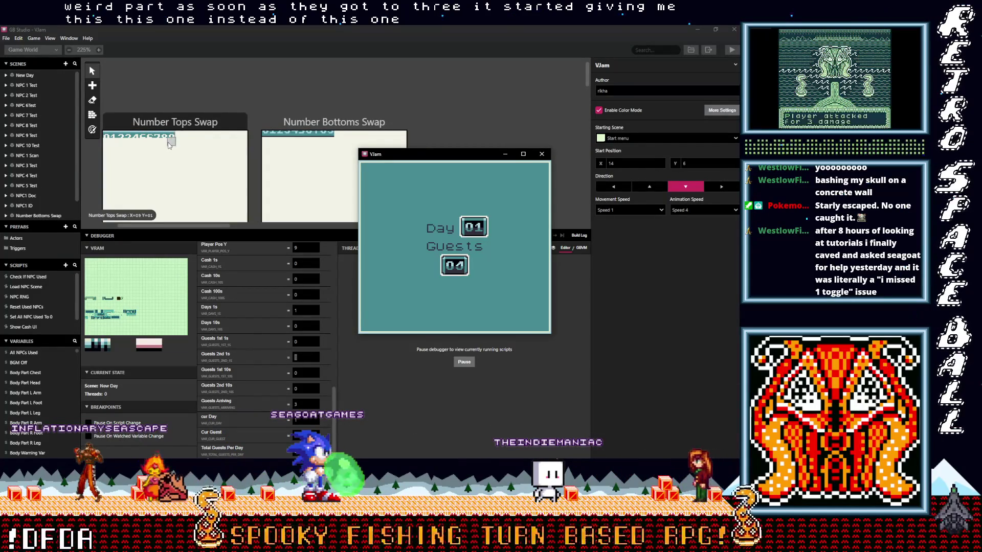
pyautogui.moveTo(472, 155)
pyautogui.mouseDown()
pyautogui.moveTo(474, 227)
pyautogui.moveTo(465, 170)
pyautogui.mouseUp()
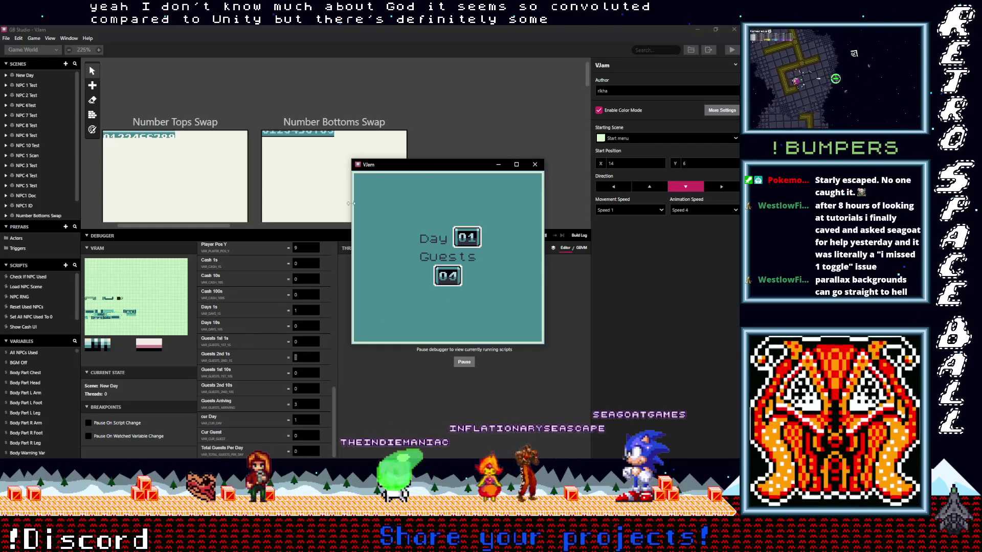
pyautogui.moveTo(421, 169); pyautogui.dragTo(424, 174)
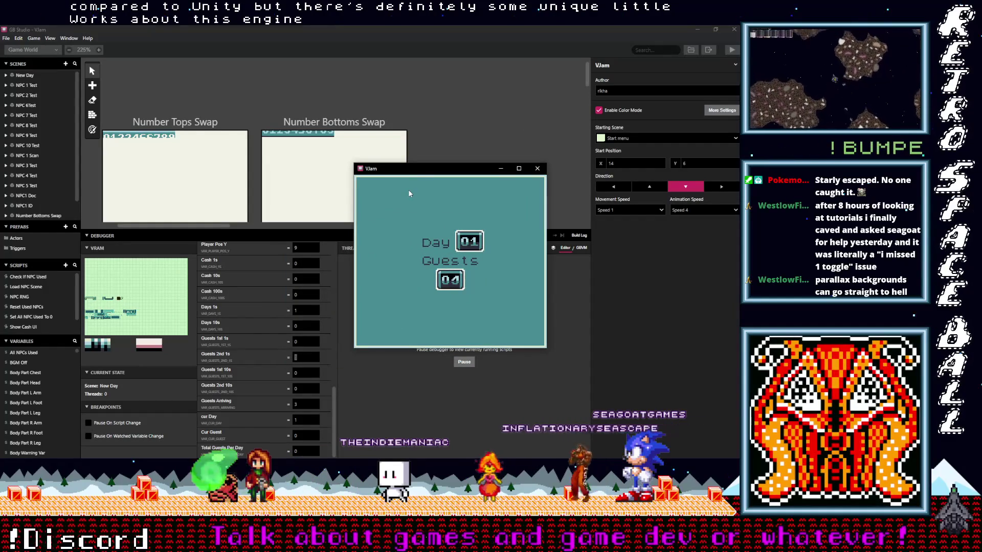
pyautogui.click(203, 141)
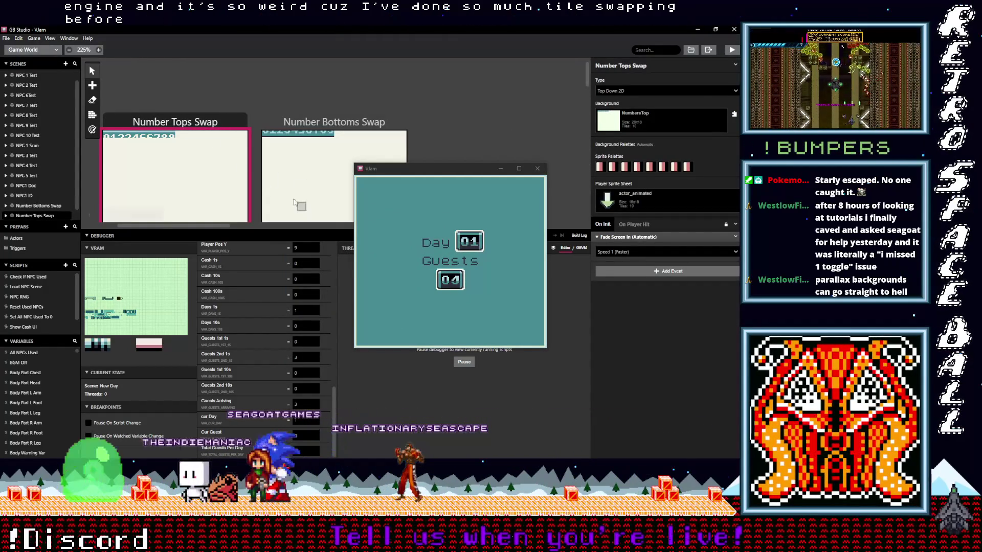
# Step: Select the Number Bottoms Swap scene to show its NumbersBottom background settings
pyautogui.click(334, 142)
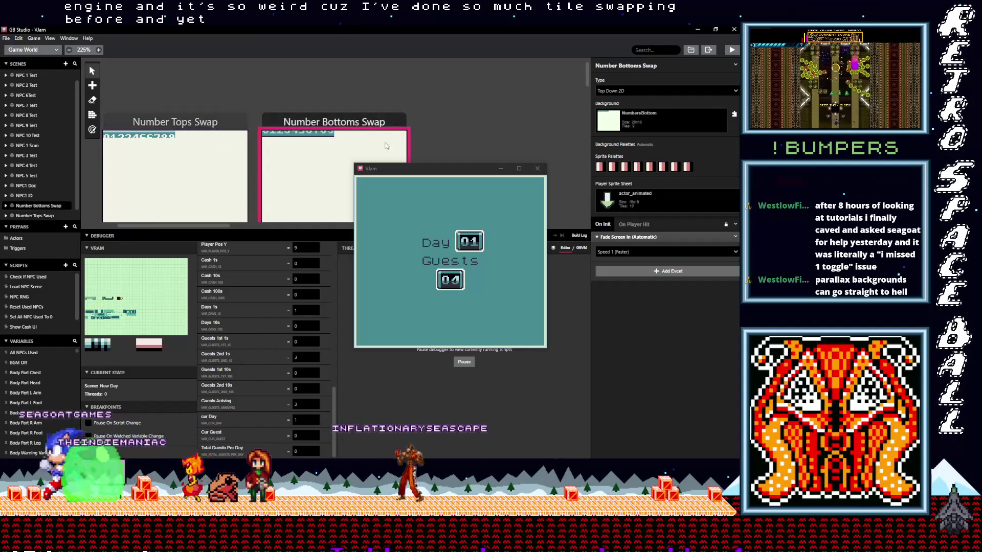
pyautogui.moveTo(414, 170)
pyautogui.mouseDown()
pyautogui.moveTo(406, 363)
pyautogui.moveTo(399, 159)
pyautogui.mouseUp()
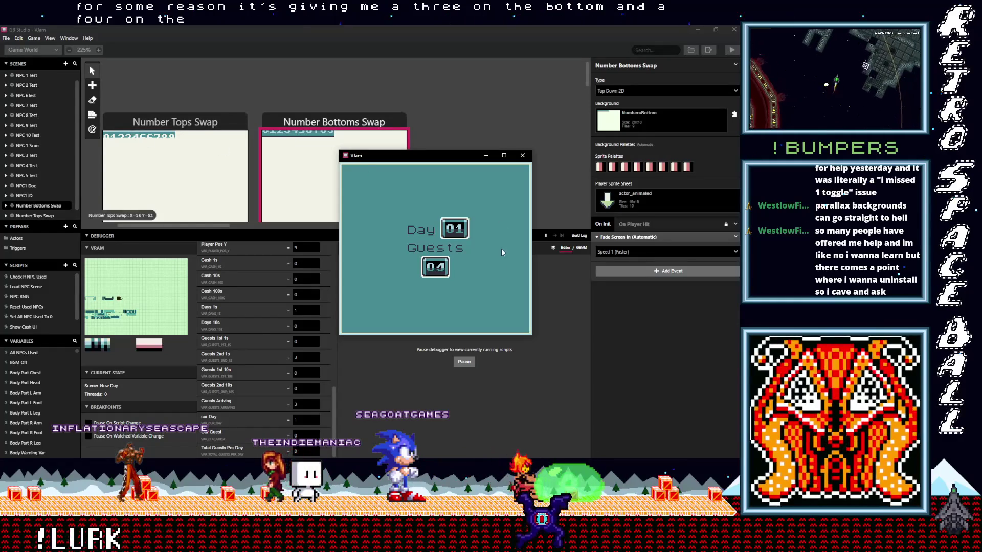
pyautogui.click(296, 354)
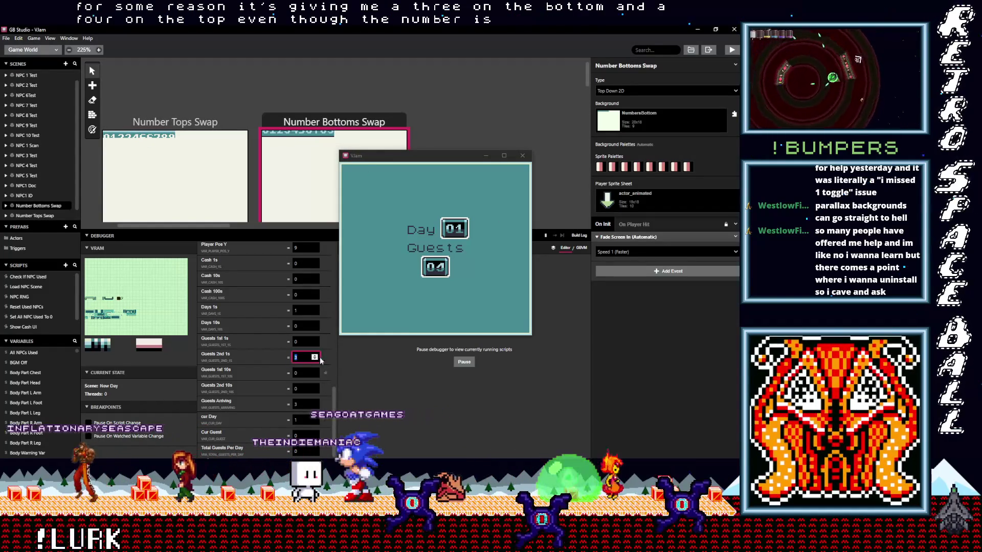
pyautogui.scroll(5, 314, 389)
pyautogui.scroll(-5, 314, 388)
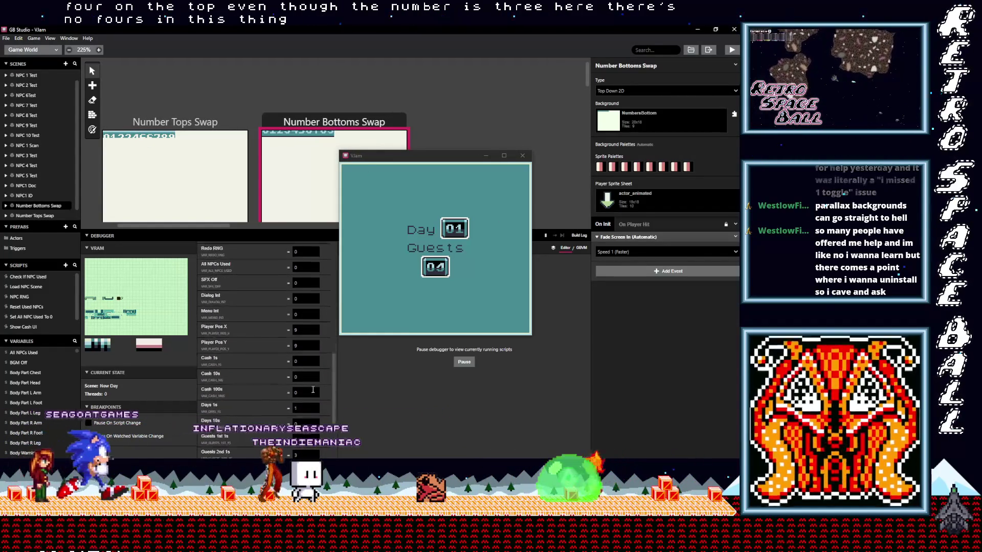
pyautogui.click(457, 229)
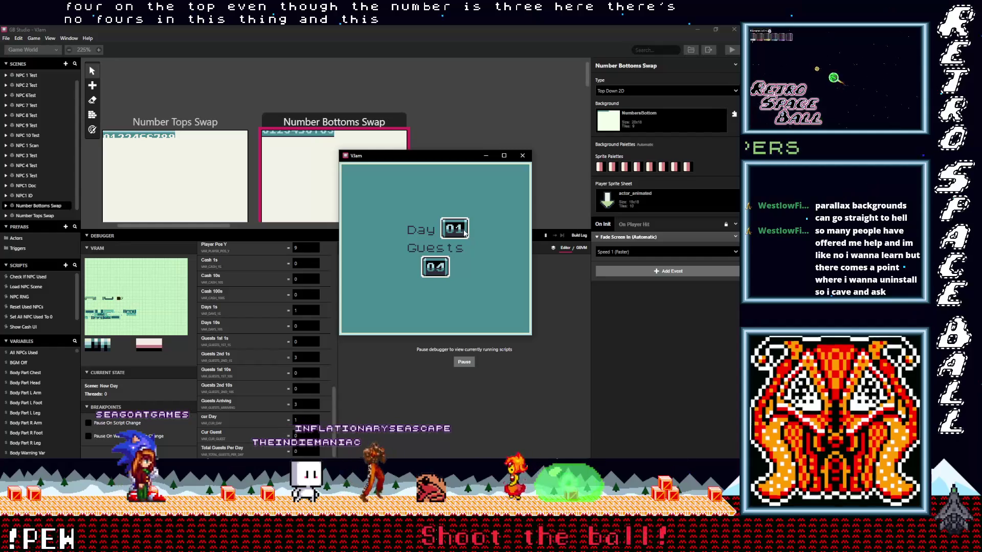
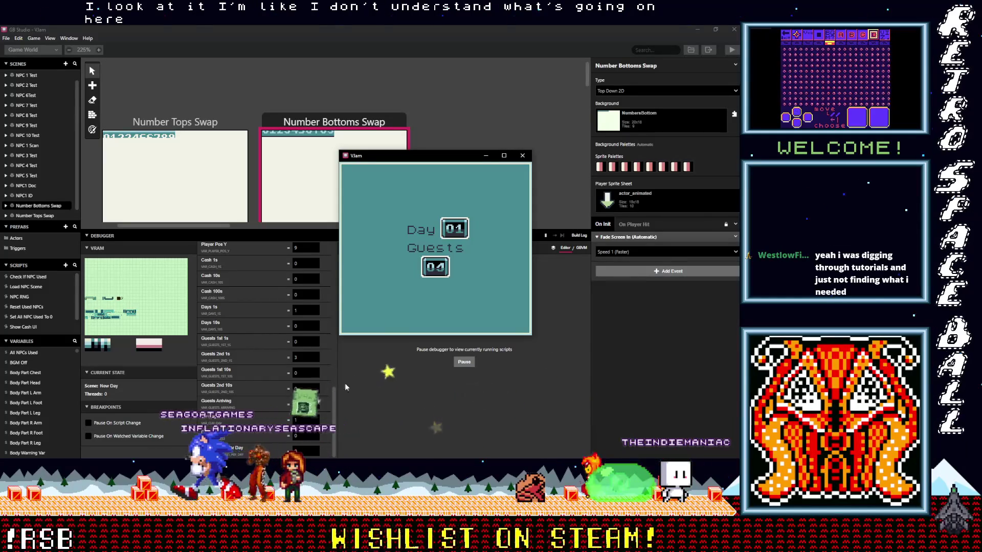
pyautogui.scroll(1, 338, 411)
pyautogui.scroll(1, 339, 405)
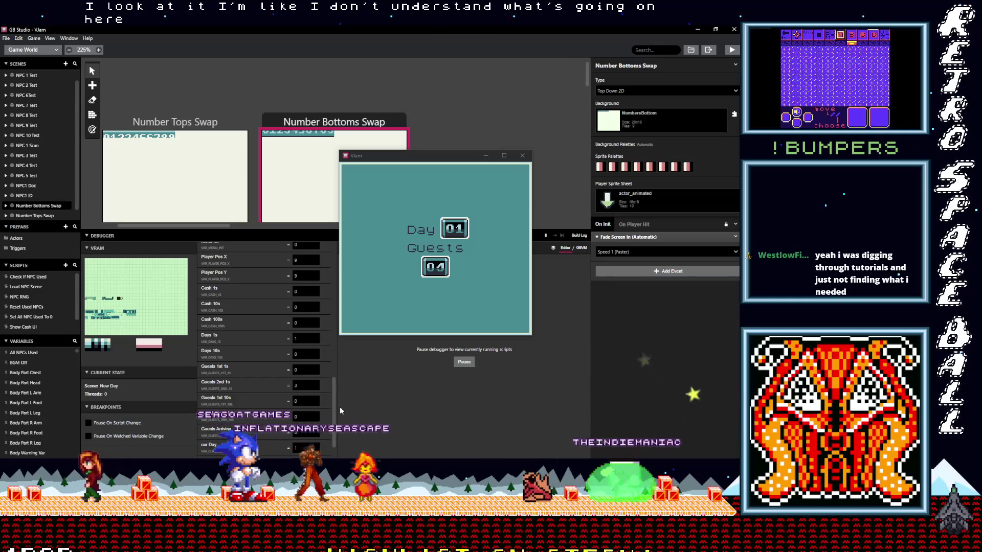
pyautogui.scroll(-1, 340, 407)
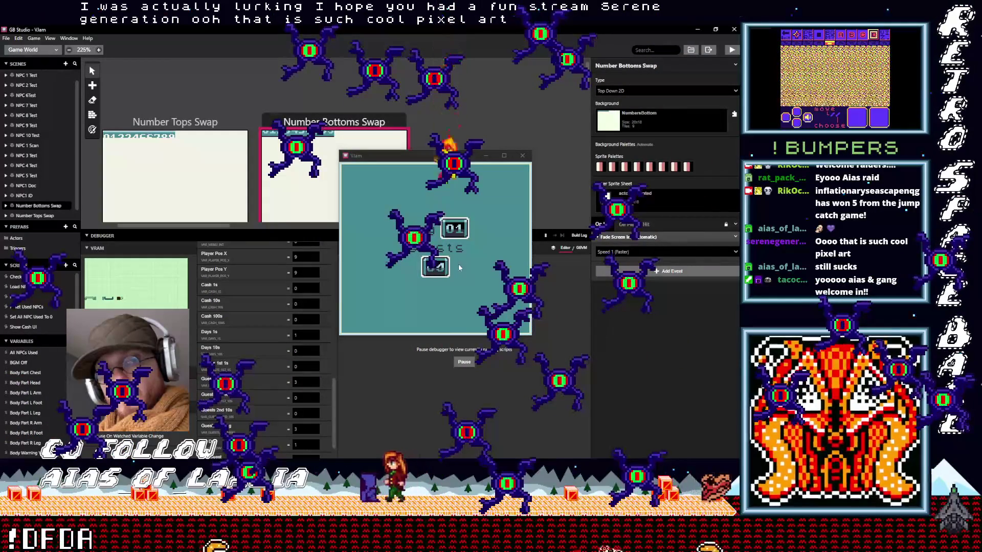
# Step: Move the running game window lower and pan the canvas to the New Day and NPC Test scenes
pyautogui.moveTo(429, 156); pyautogui.dragTo(463, 269)
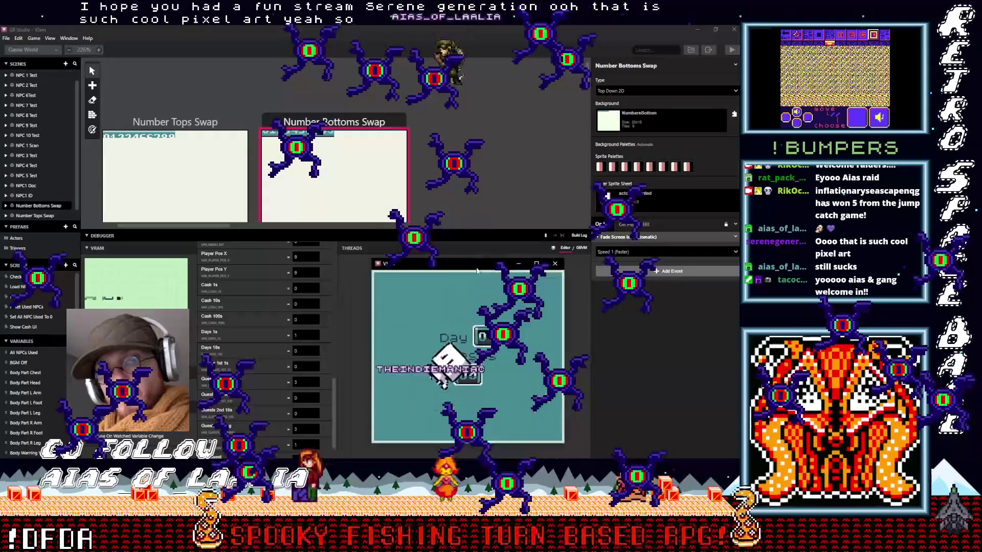
pyautogui.scroll(-5, 420, 309)
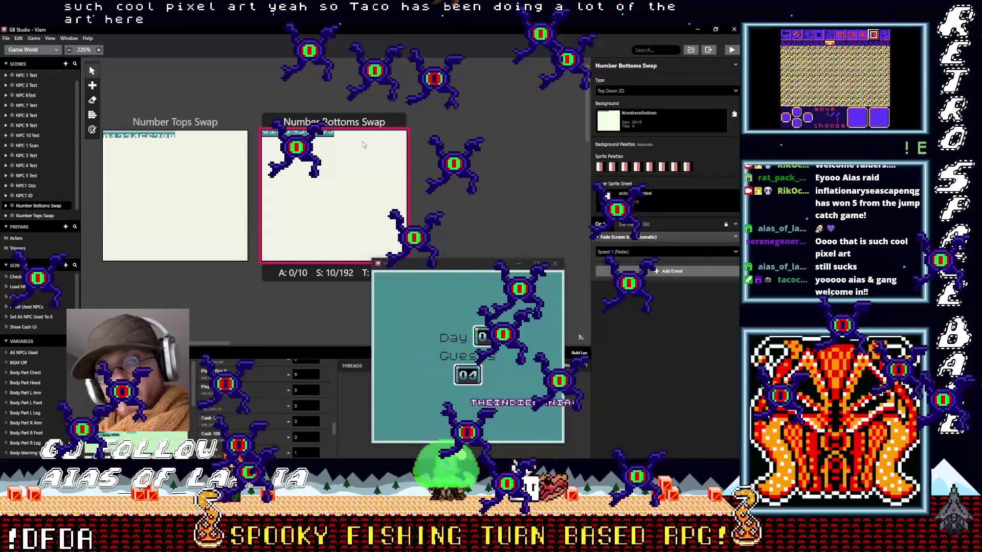
pyautogui.scroll(5, 419, 230)
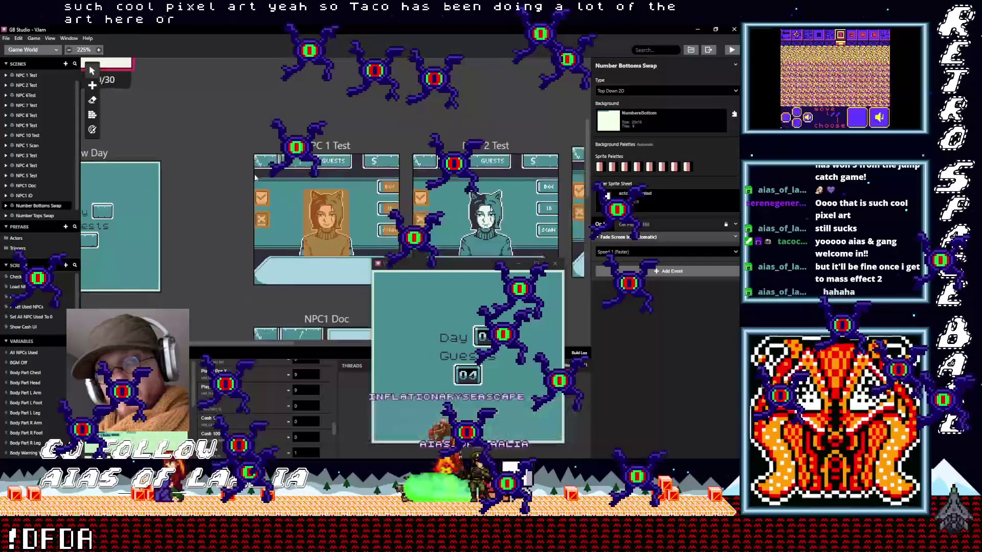
pyautogui.moveTo(307, 176); pyautogui.dragTo(243, 172)
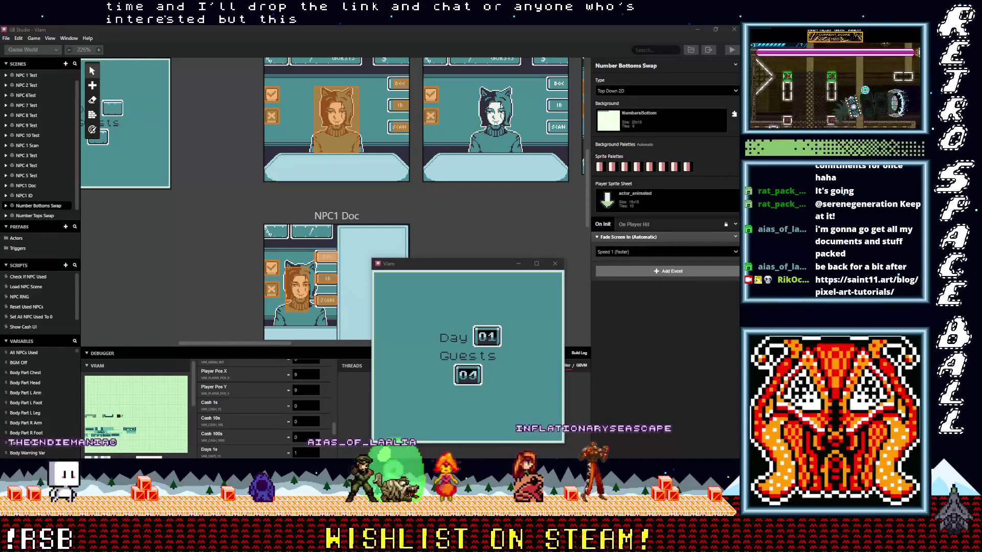
pyautogui.hotkey('alt', 'Tab')
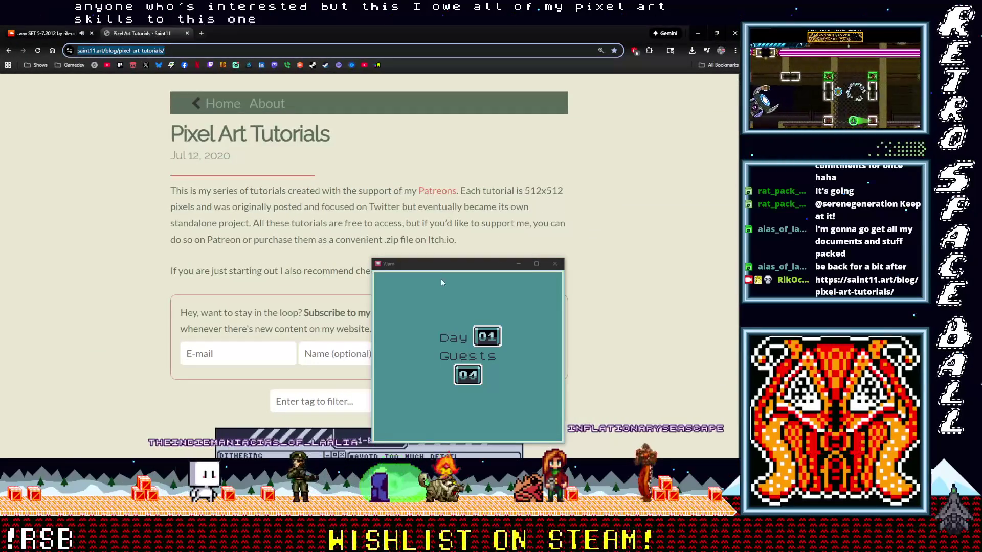
# Step: Move the game window off the Pixel Art Tutorials page so the 1-bit tutorial is visible
pyautogui.moveTo(442, 265); pyautogui.dragTo(441, 16)
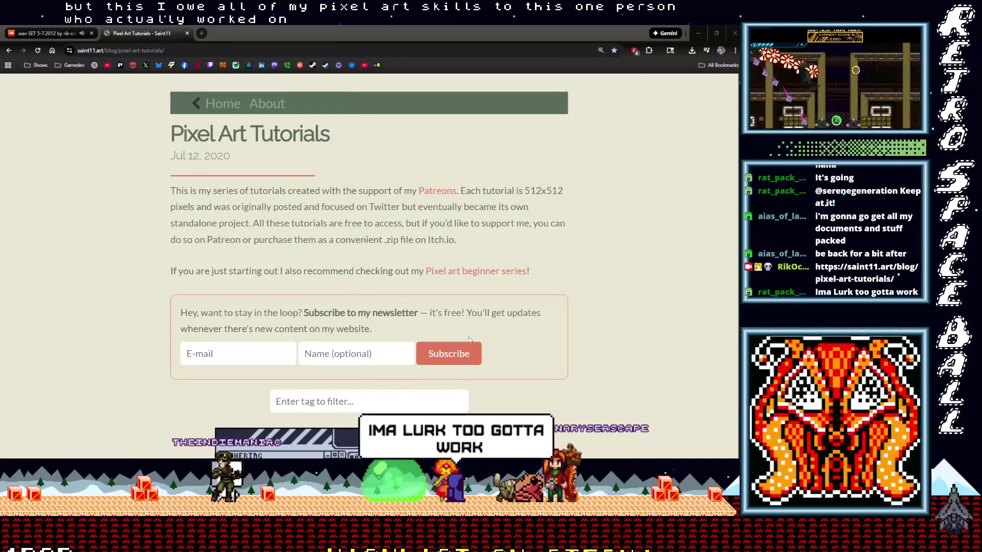
pyautogui.scroll(-3, 513, 314)
pyautogui.scroll(-3, 513, 313)
pyautogui.scroll(3, 513, 314)
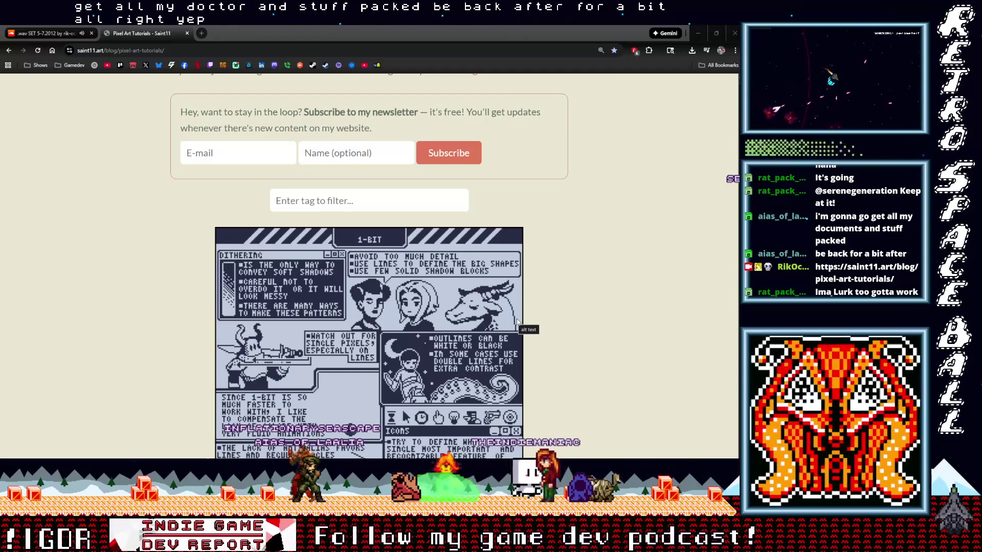
pyautogui.scroll(-2, 522, 327)
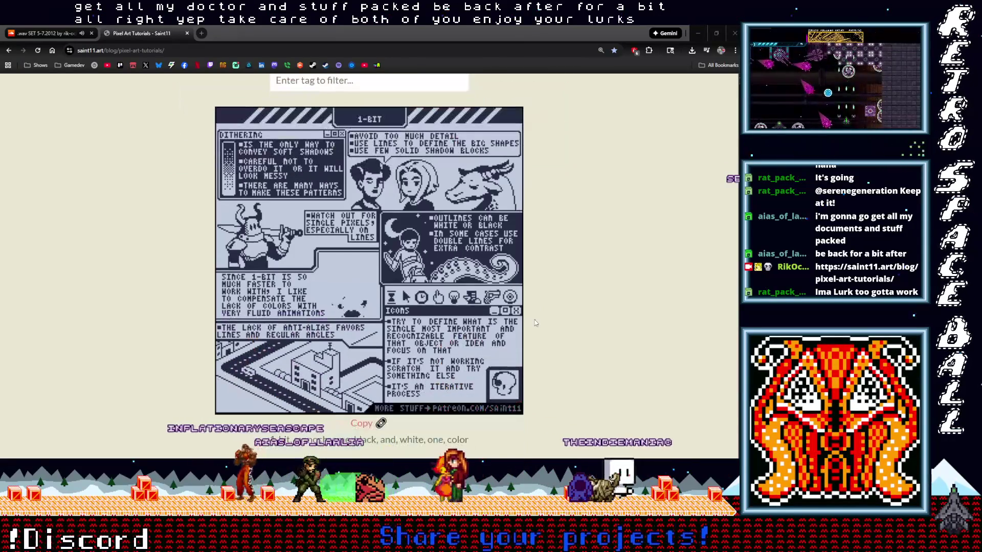
pyautogui.scroll(-5, 578, 314)
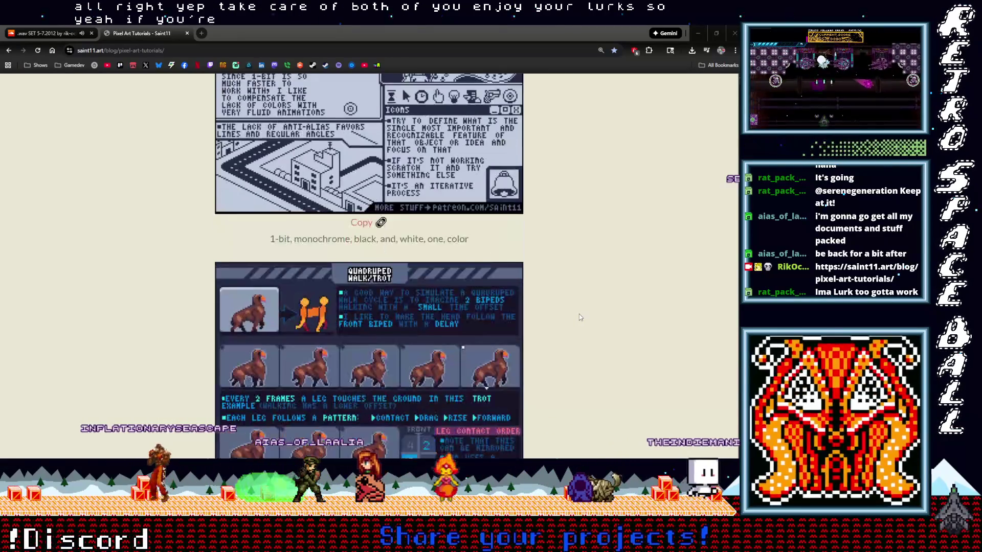
pyautogui.scroll(-3, 580, 314)
pyautogui.scroll(8, 580, 317)
pyautogui.scroll(2, 581, 317)
# Step: Focus the tag filter box on the Pixel Art Tutorials page
pyautogui.click(335, 321)
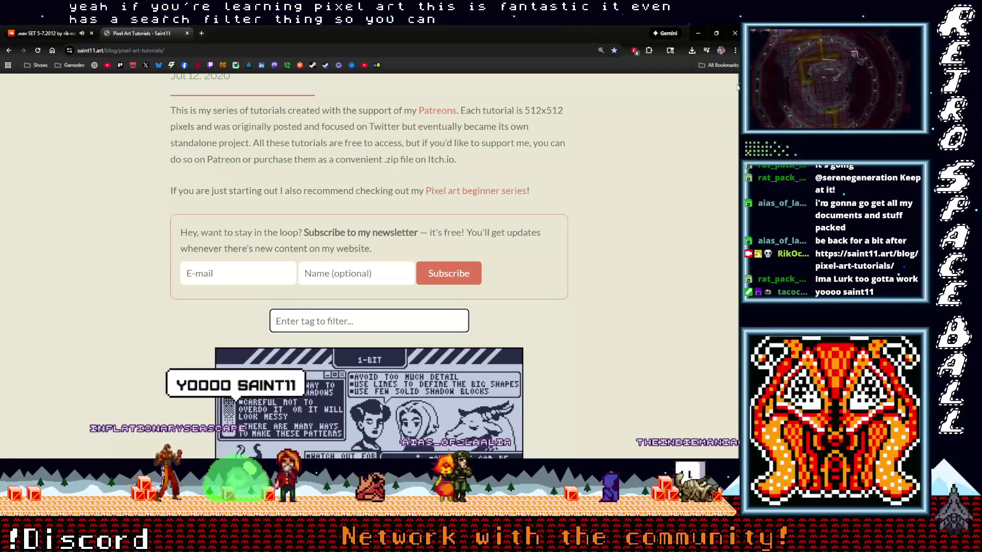
pyautogui.scroll(-5, 368, 269)
pyautogui.scroll(-5, 369, 268)
pyautogui.scroll(-4, 368, 268)
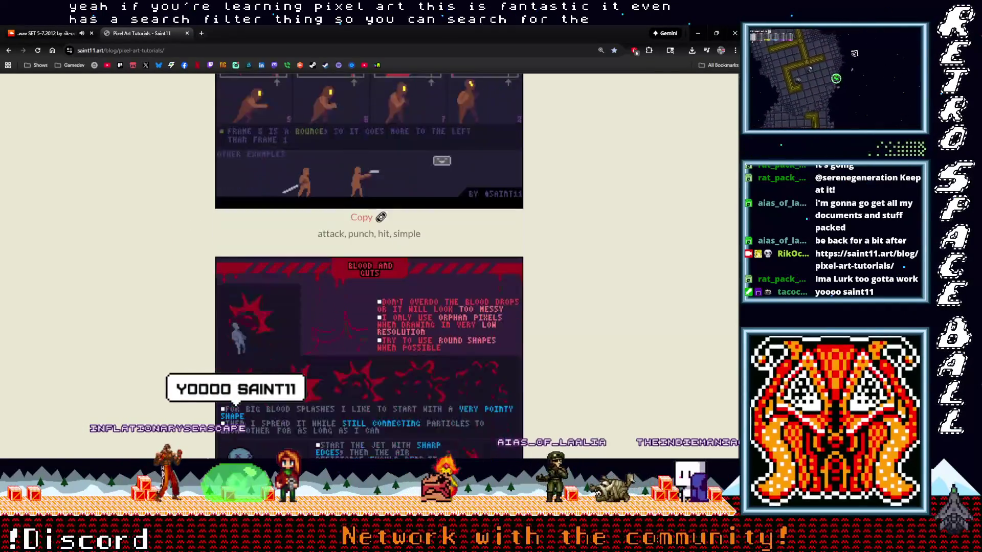
pyautogui.scroll(-2, 369, 269)
pyautogui.scroll(-2, 369, 269)
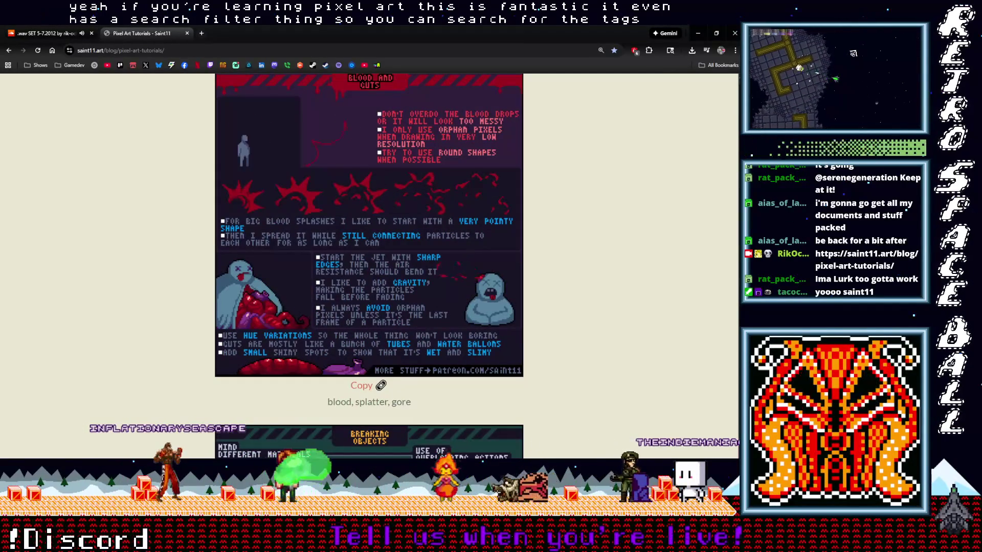
pyautogui.scroll(1, 368, 269)
pyautogui.scroll(5, 368, 269)
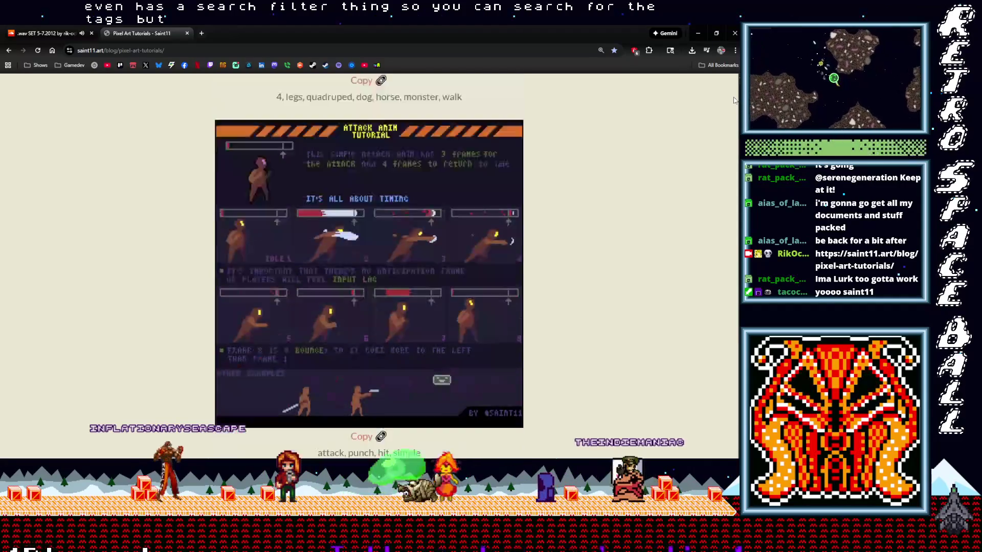
pyautogui.scroll(5, 368, 268)
pyautogui.scroll(5, 368, 269)
pyautogui.scroll(5, 369, 269)
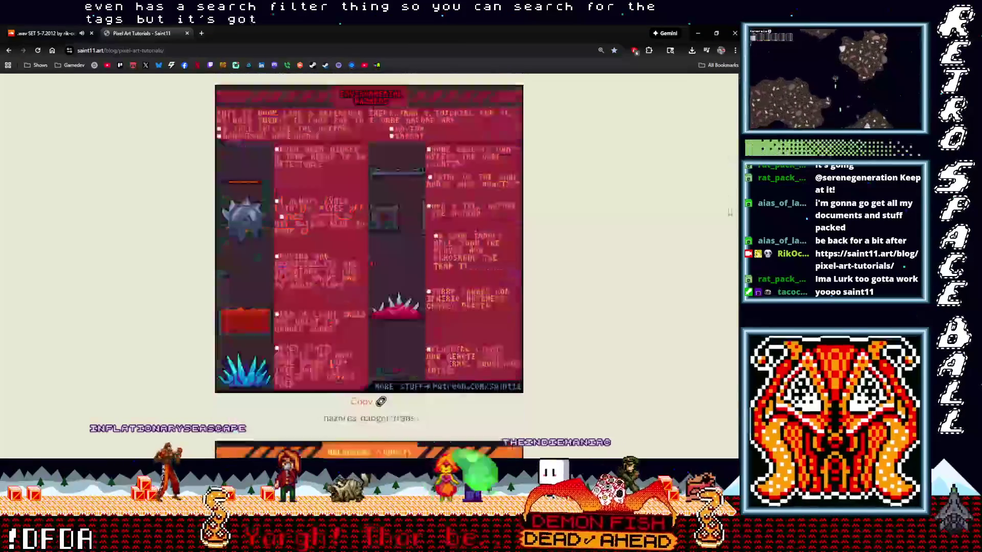
pyautogui.scroll(5, 368, 269)
pyautogui.scroll(5, 369, 268)
pyautogui.scroll(5, 368, 269)
pyautogui.scroll(5, 368, 268)
pyautogui.scroll(3, 368, 269)
pyautogui.scroll(-5, 369, 269)
pyautogui.scroll(-5, 369, 269)
pyautogui.scroll(-5, 369, 269)
pyautogui.scroll(-3, 368, 269)
pyautogui.scroll(5, 369, 269)
pyautogui.scroll(5, 368, 269)
pyautogui.scroll(5, 368, 268)
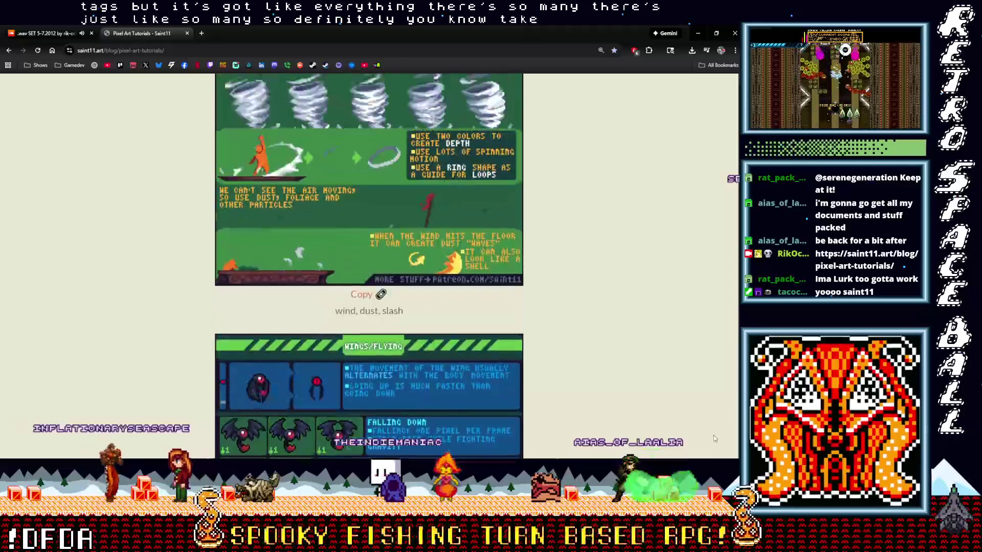
pyautogui.scroll(3, 368, 268)
pyautogui.scroll(5, 368, 269)
pyautogui.scroll(3, 368, 268)
pyautogui.scroll(4, 368, 269)
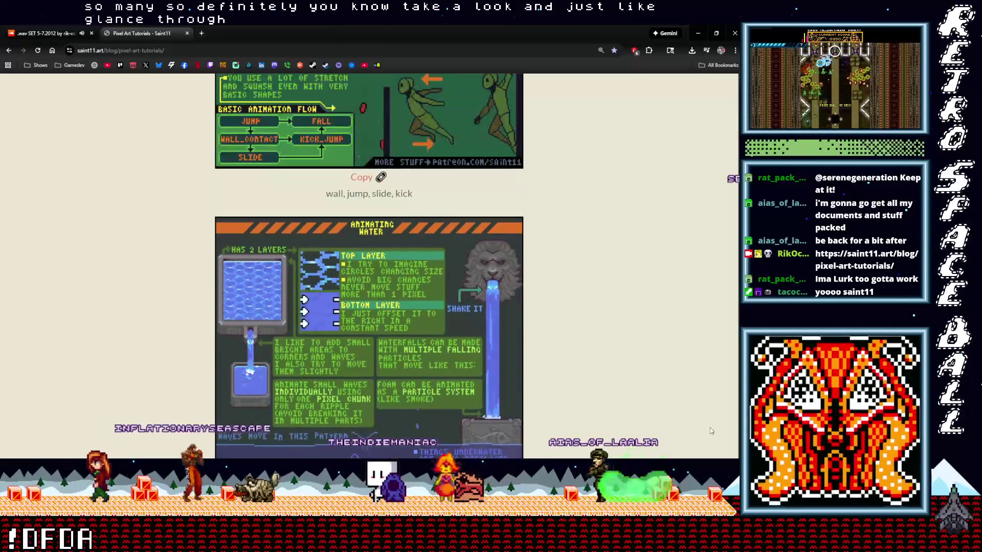
pyautogui.scroll(3, 368, 268)
pyautogui.scroll(3, 709, 427)
pyautogui.scroll(5, 705, 422)
pyautogui.scroll(4, 704, 418)
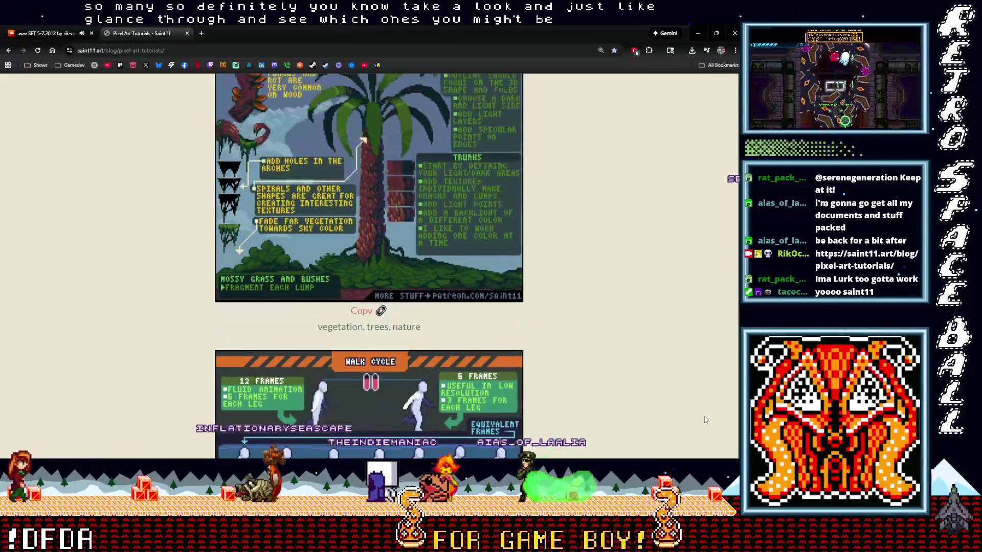
pyautogui.scroll(-2, 704, 416)
pyautogui.scroll(4, 702, 414)
pyautogui.scroll(4, 700, 412)
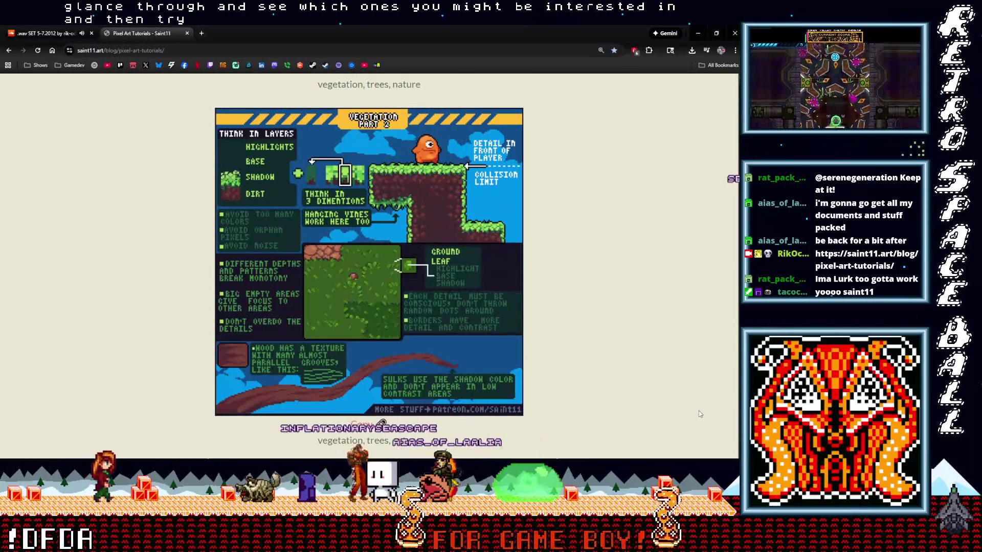
pyautogui.scroll(2, 699, 410)
pyautogui.scroll(5, 698, 413)
pyautogui.scroll(3, 697, 409)
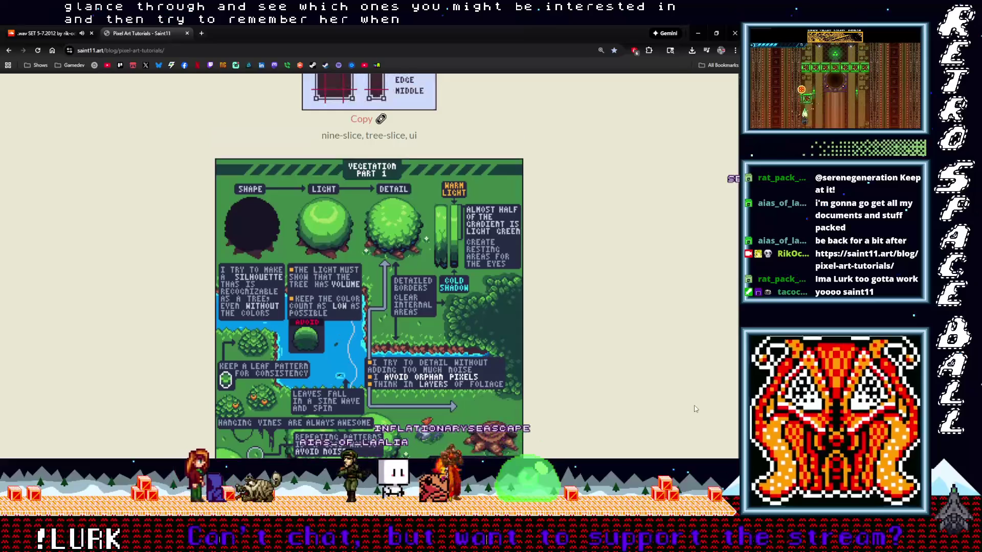
pyautogui.scroll(-1, 694, 408)
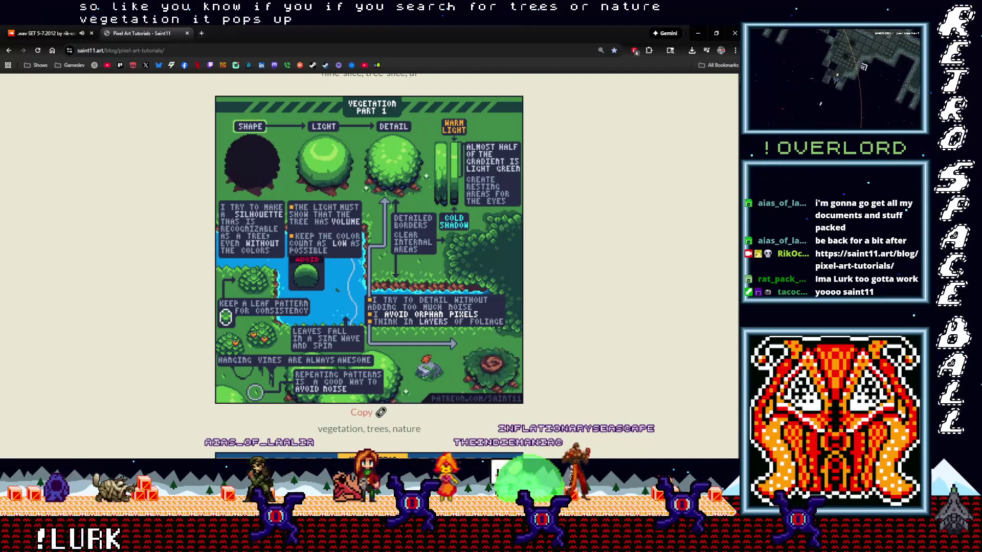
pyautogui.scroll(5, 368, 269)
pyautogui.scroll(5, 369, 269)
pyautogui.scroll(3, 368, 269)
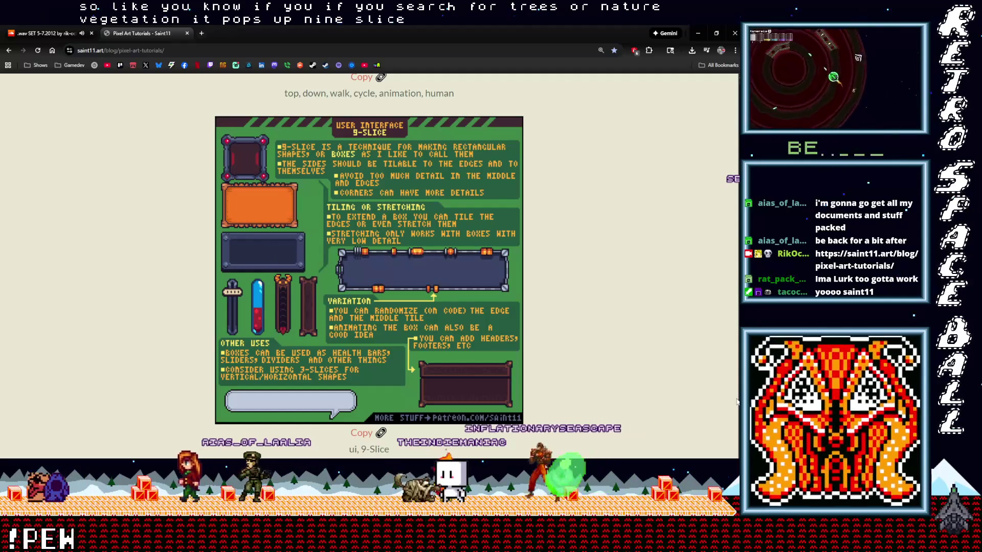
pyautogui.scroll(1, 368, 268)
pyautogui.scroll(2, 368, 269)
pyautogui.scroll(3, 368, 269)
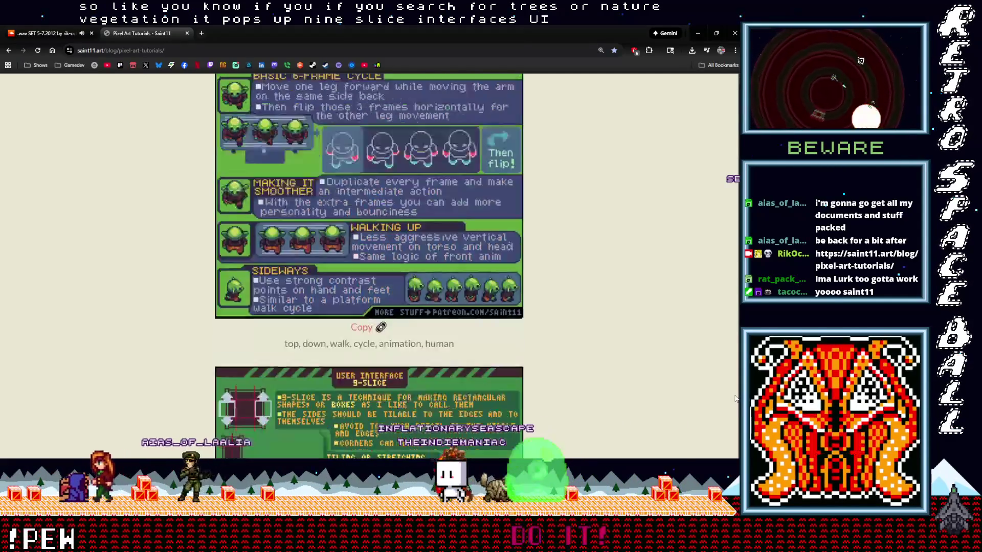
pyautogui.scroll(5, 369, 268)
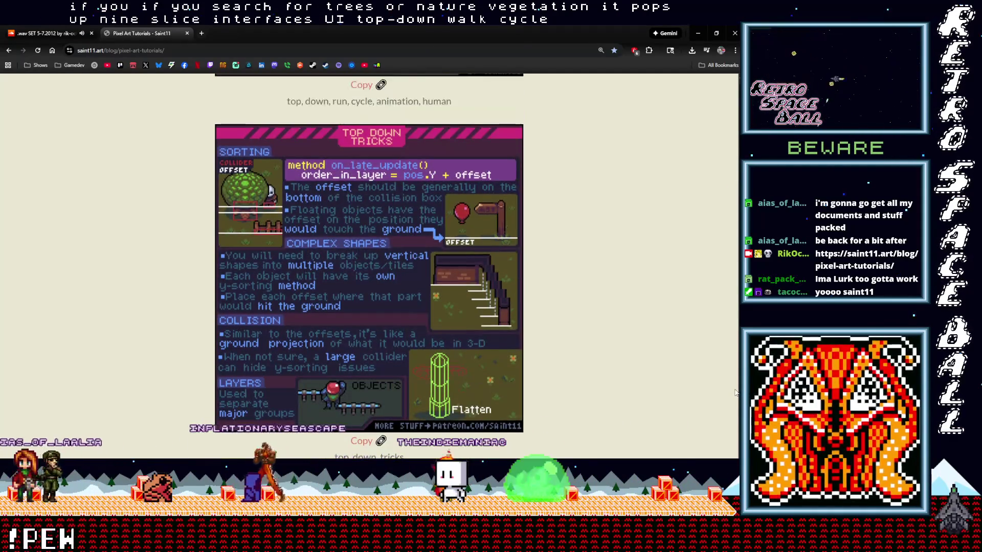
pyautogui.scroll(4, 368, 269)
pyautogui.scroll(3, 368, 268)
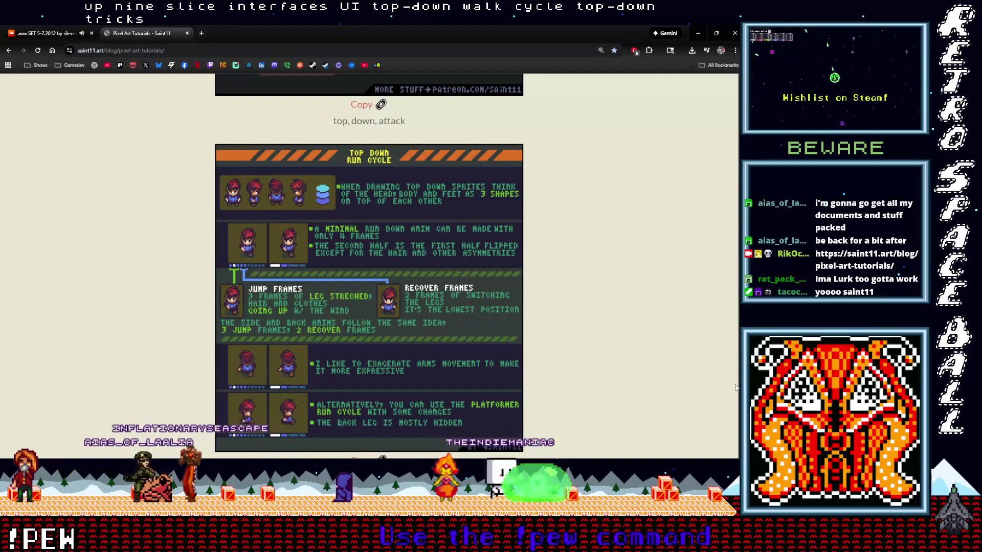
pyautogui.scroll(2, 368, 268)
pyautogui.scroll(2, 368, 269)
pyautogui.scroll(2, 368, 268)
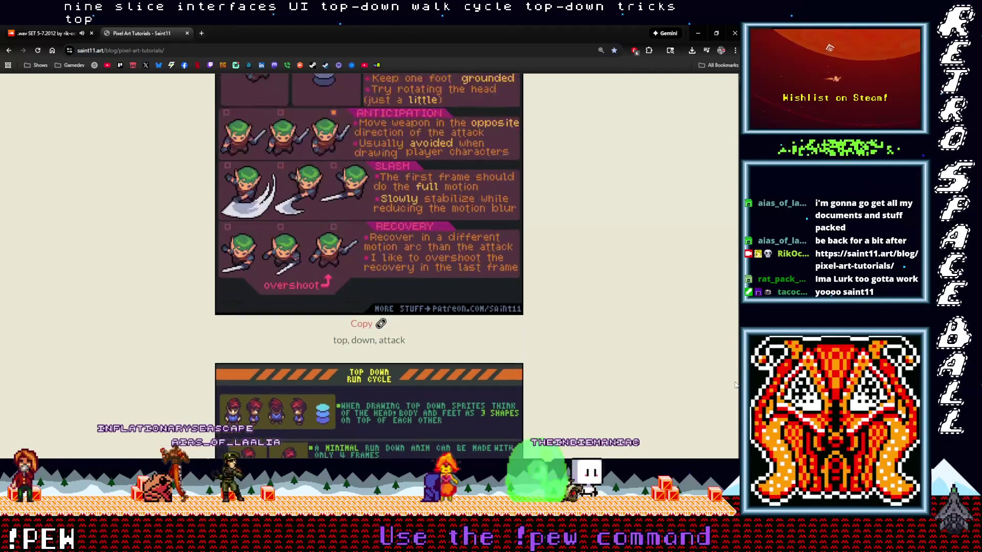
pyautogui.scroll(1, 368, 269)
pyautogui.scroll(3, 369, 269)
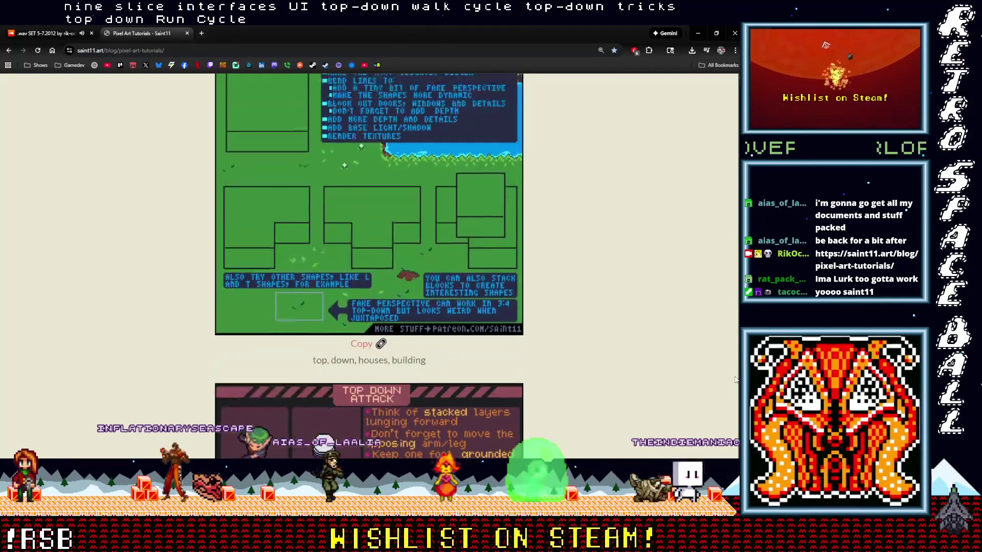
pyautogui.scroll(3, 369, 269)
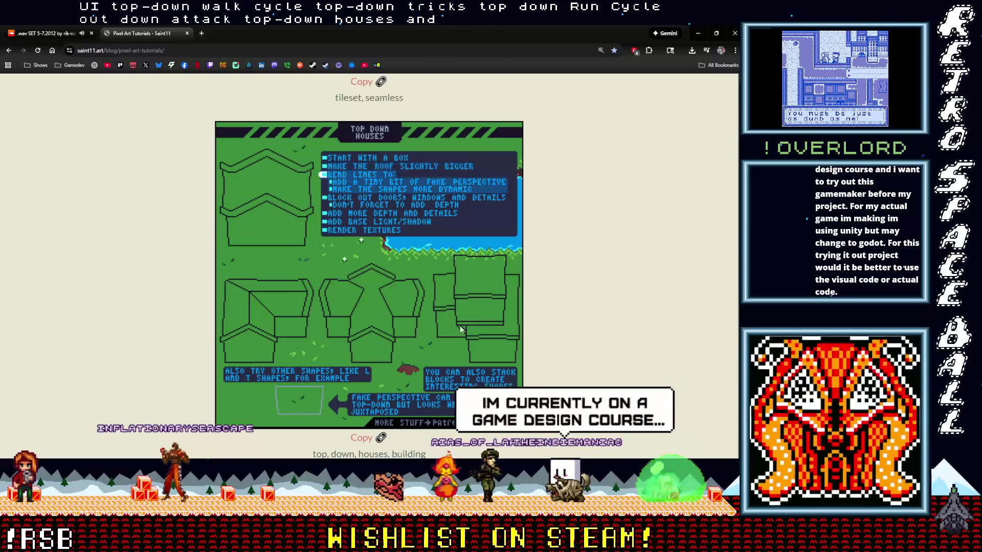
pyautogui.scroll(5, 430, 332)
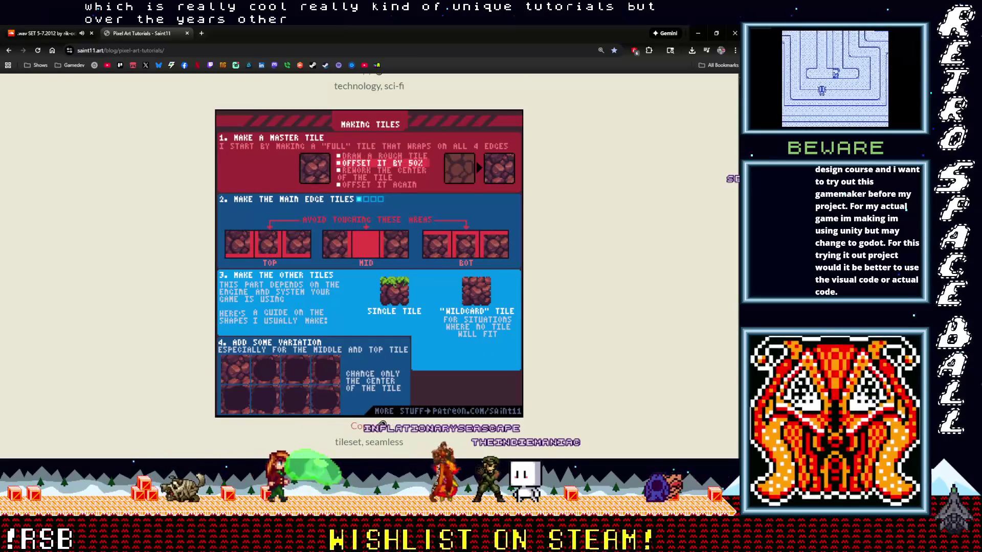
pyautogui.scroll(1, 382, 424)
pyautogui.scroll(-1, 368, 307)
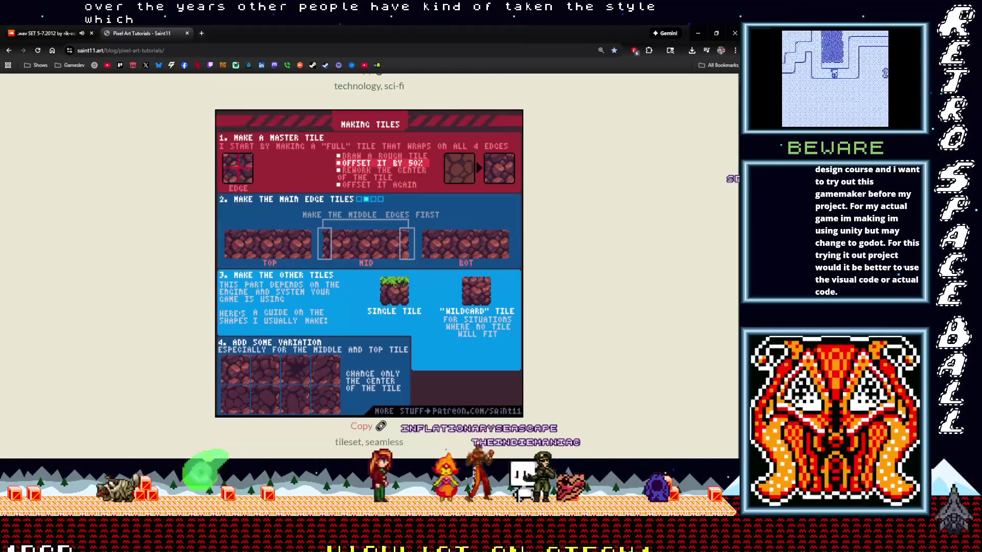
pyautogui.scroll(2, 368, 269)
pyautogui.scroll(5, 368, 268)
pyautogui.scroll(2, 368, 268)
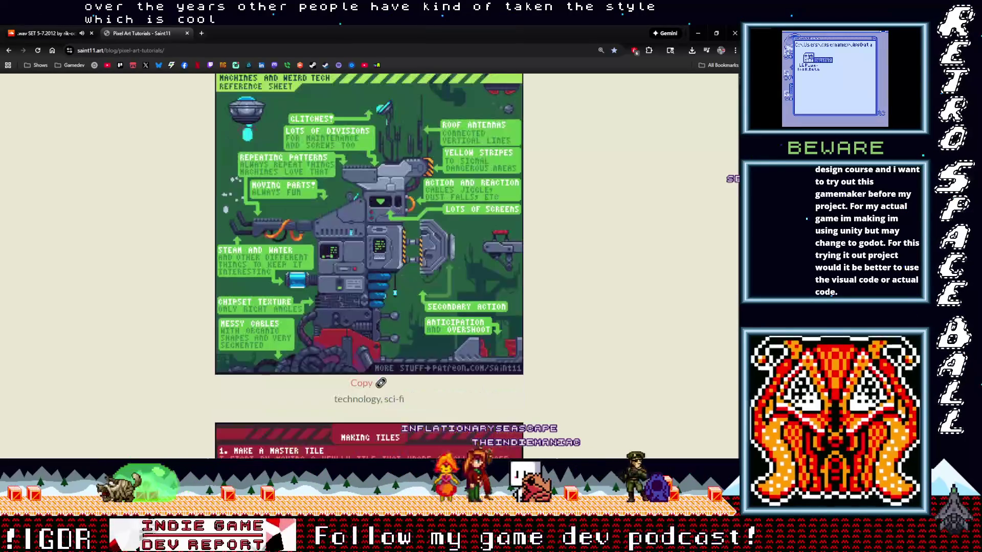
pyautogui.scroll(2, 368, 268)
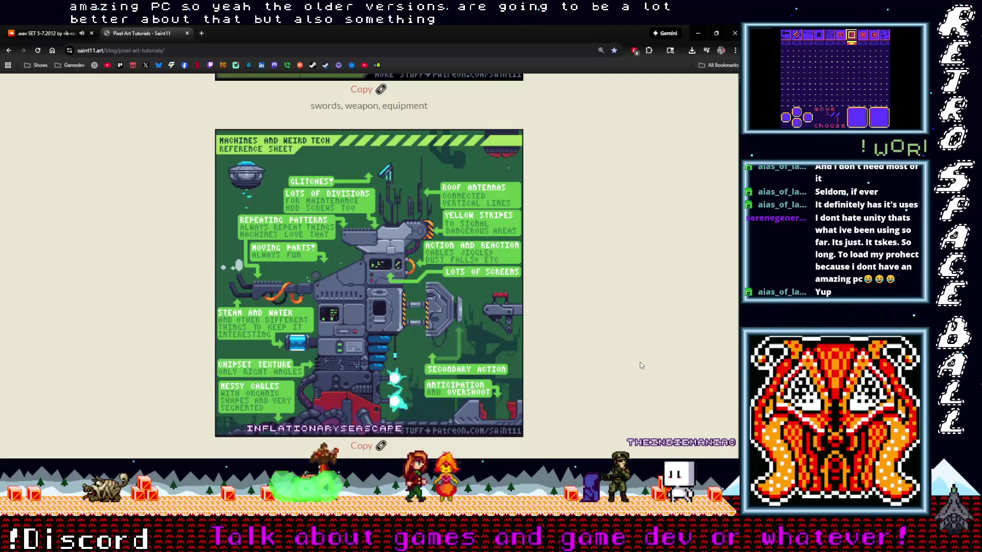
# Step: Close the Saint11 Pixel Art Tutorials page, leaving the SoundCloud page showing
pyautogui.click(187, 34)
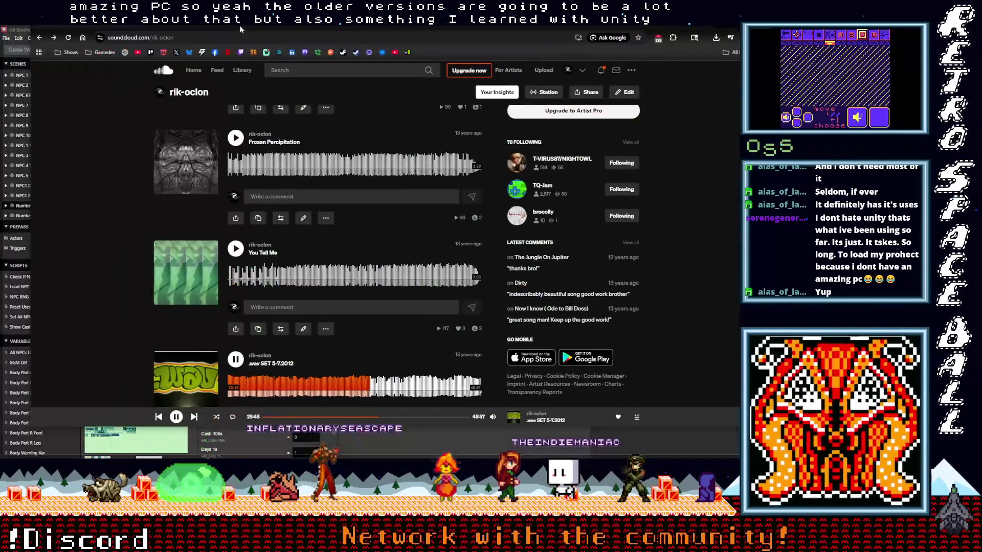
# Step: Bring GB Studio to the front and move the VJam game preview over the editor
pyautogui.click(239, 26)
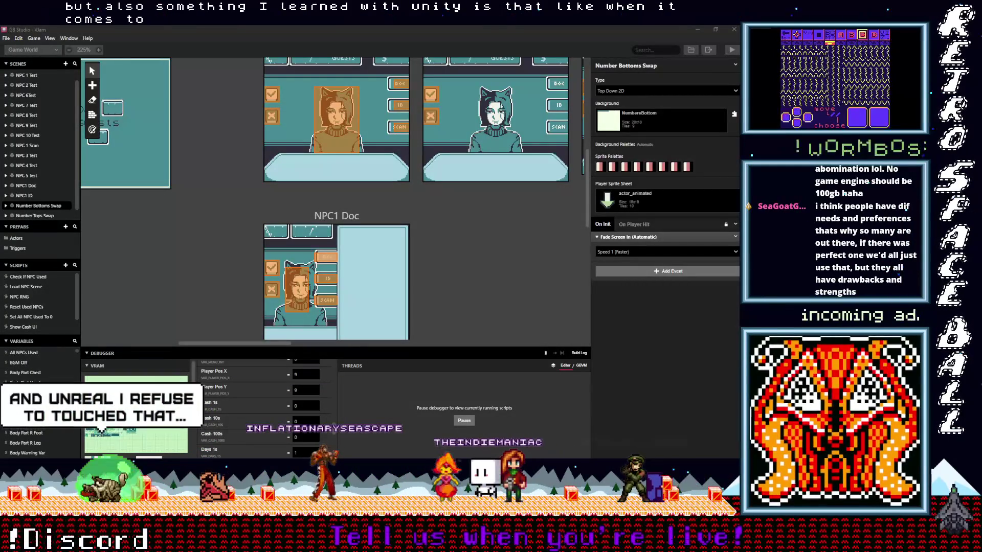
pyautogui.moveTo(472, 31); pyautogui.dragTo(449, 114)
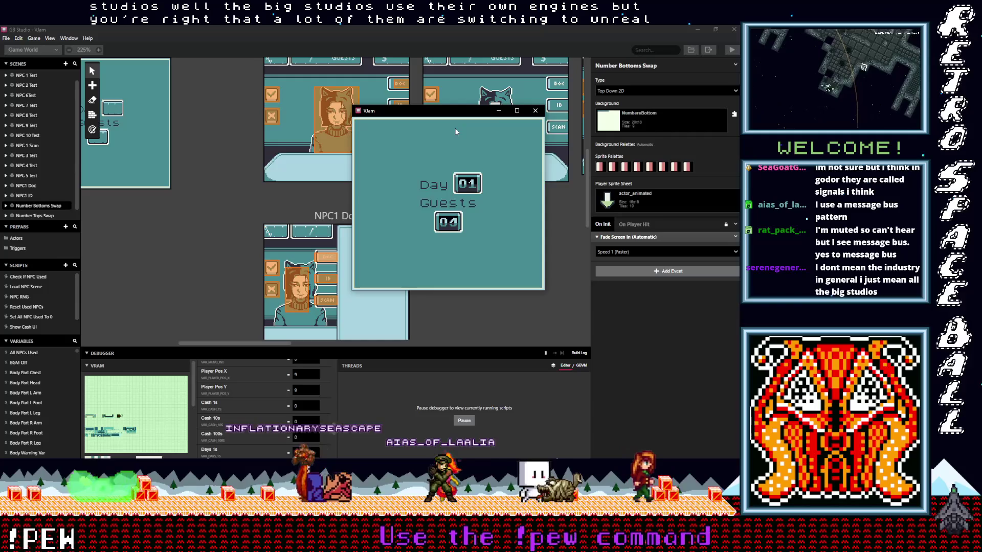
# Step: Close the running VJam game preview to end the playtest
pyautogui.click(535, 111)
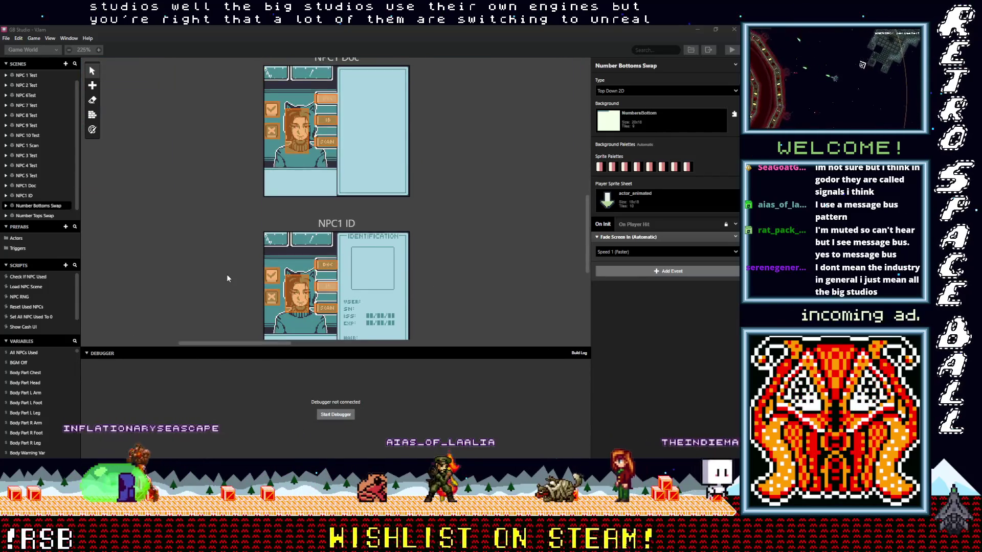
pyautogui.scroll(2, 227, 274)
pyautogui.scroll(3, 227, 274)
pyautogui.scroll(-4, 227, 273)
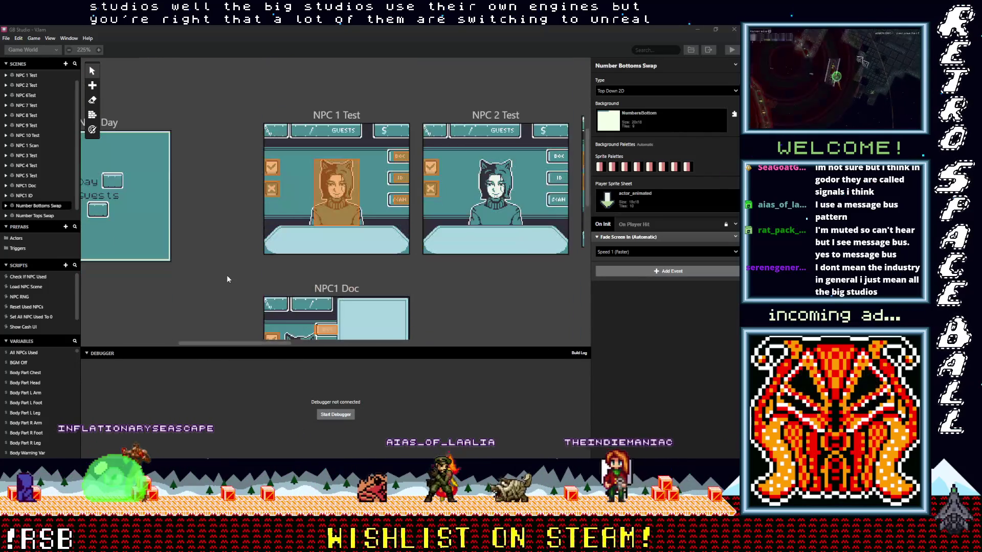
pyautogui.scroll(3, 226, 275)
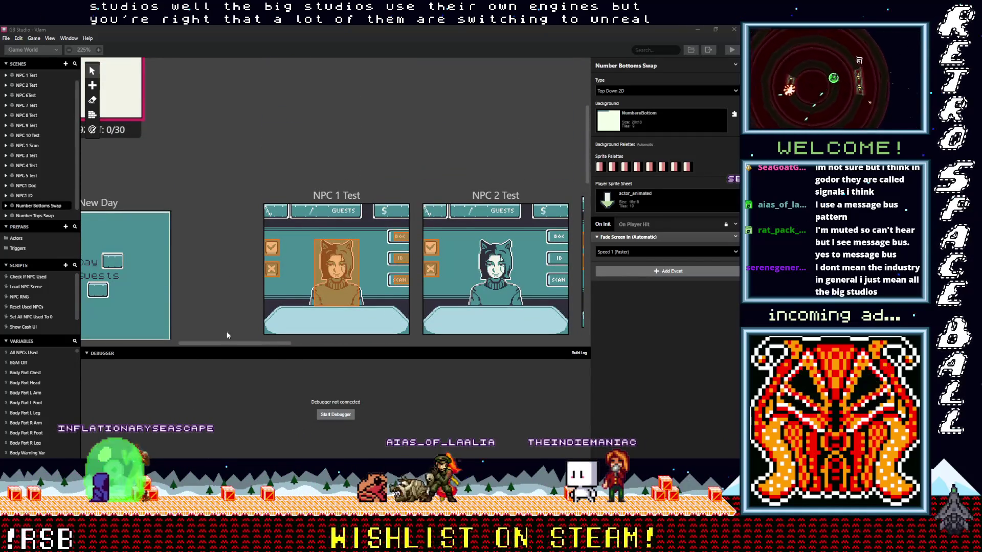
pyautogui.hscroll(-3, 212, 345)
pyautogui.hscroll(-2, 200, 348)
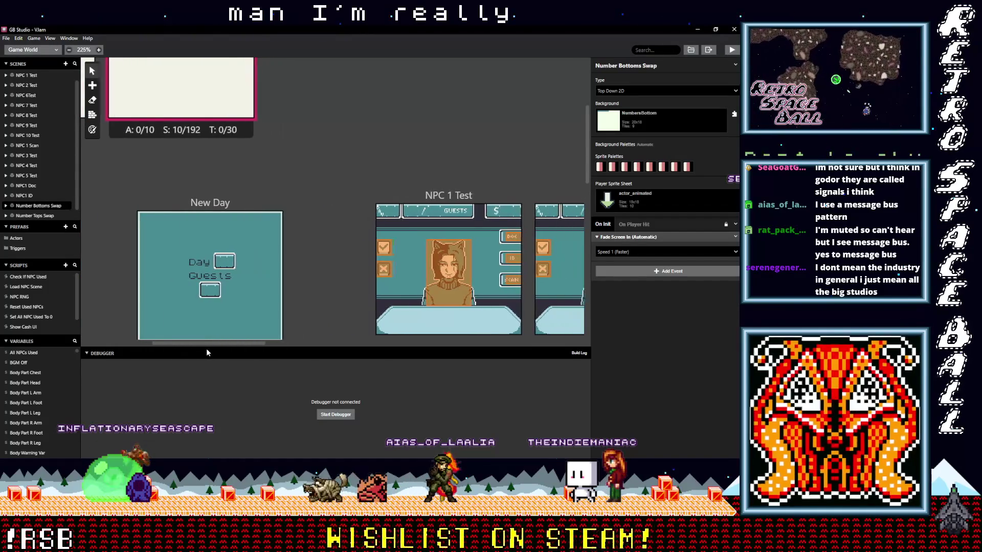
pyautogui.hscroll(2, 218, 348)
pyautogui.hscroll(-3, 198, 349)
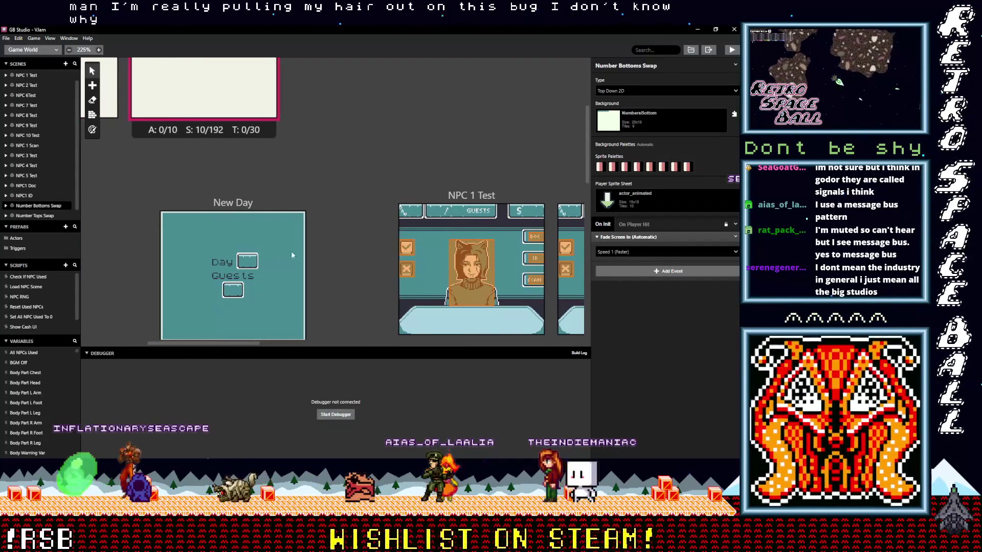
pyautogui.scroll(4, 320, 254)
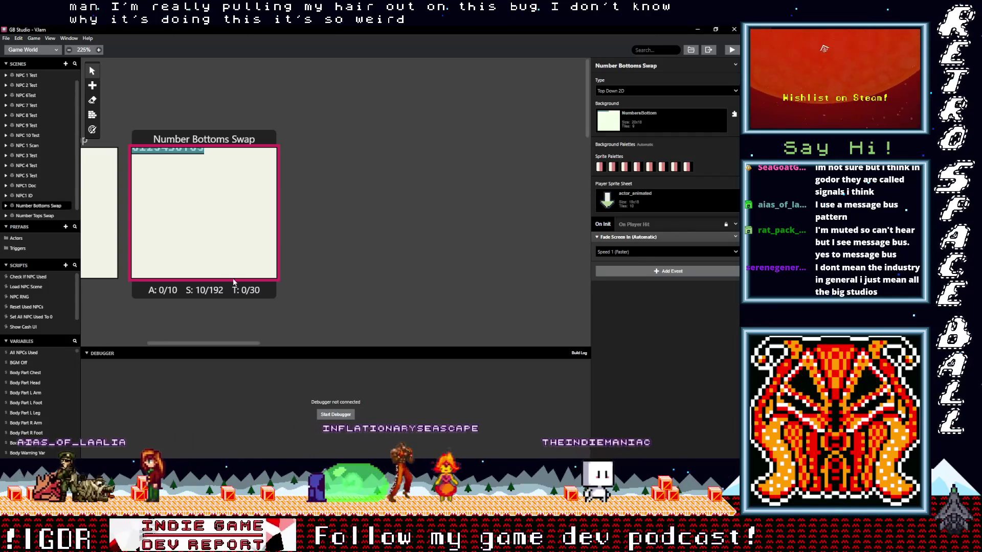
pyautogui.moveTo(209, 343); pyautogui.dragTo(138, 347)
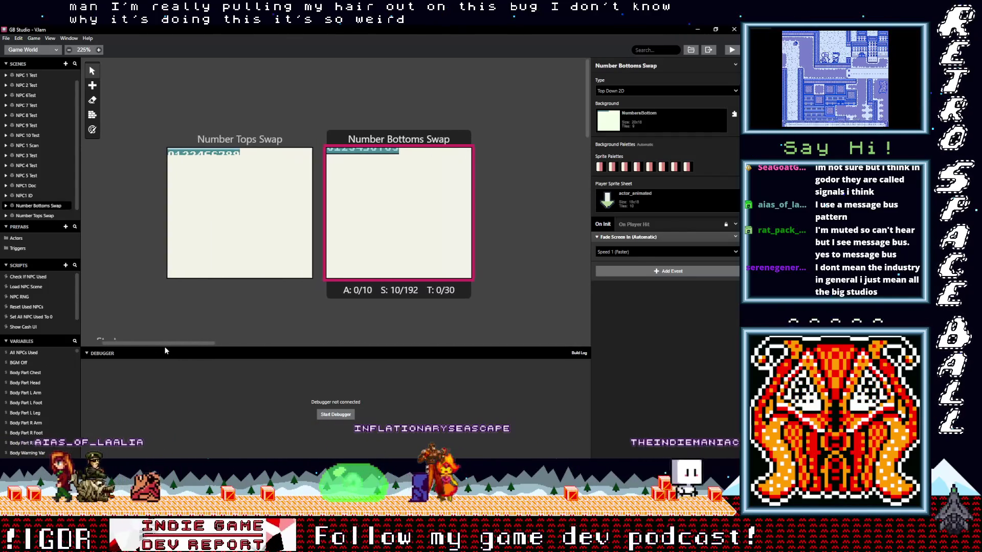